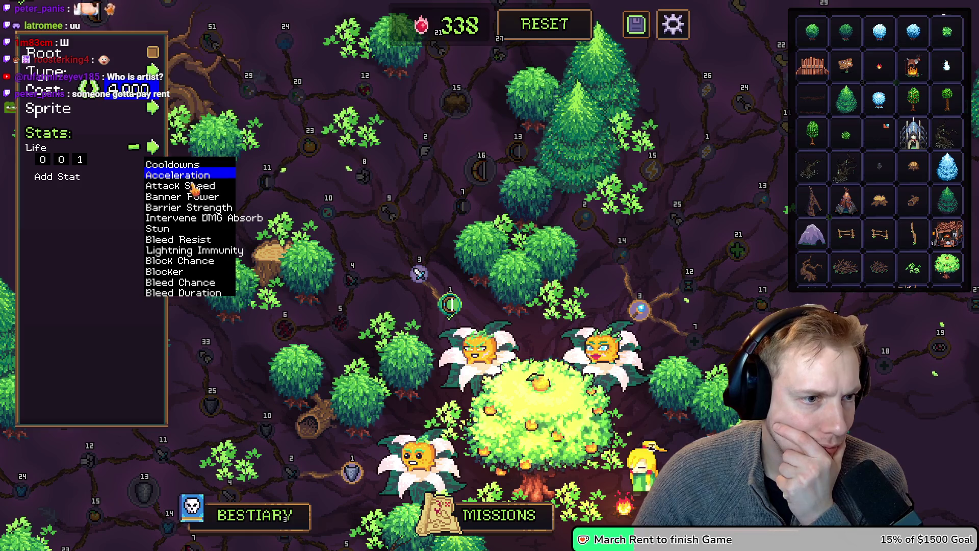
Replace the Root node's Life stat with Armor Pierce (4, 0, 1) from the stat dropdown.
scroll(199, 214, down, 1)
scroll(199, 211, down, 6)
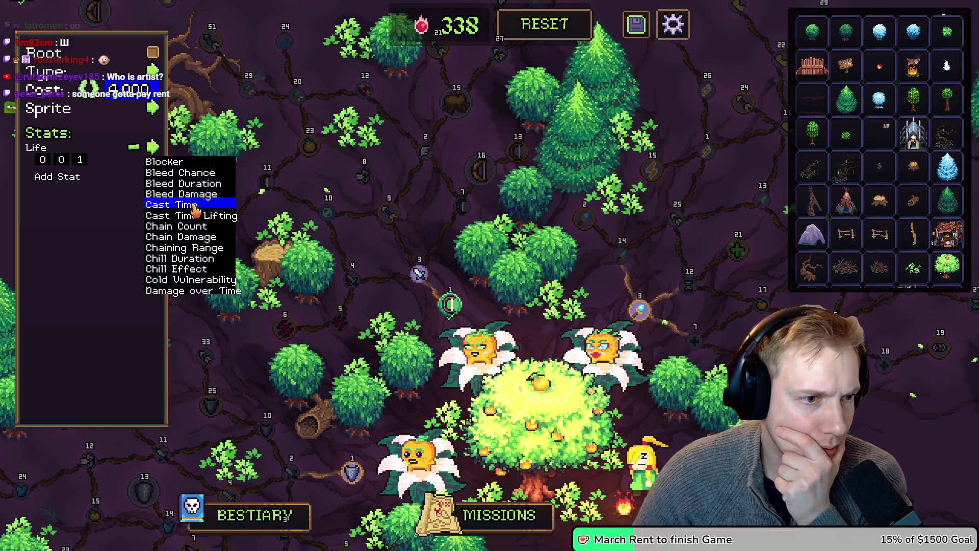
scroll(199, 204, down, 7)
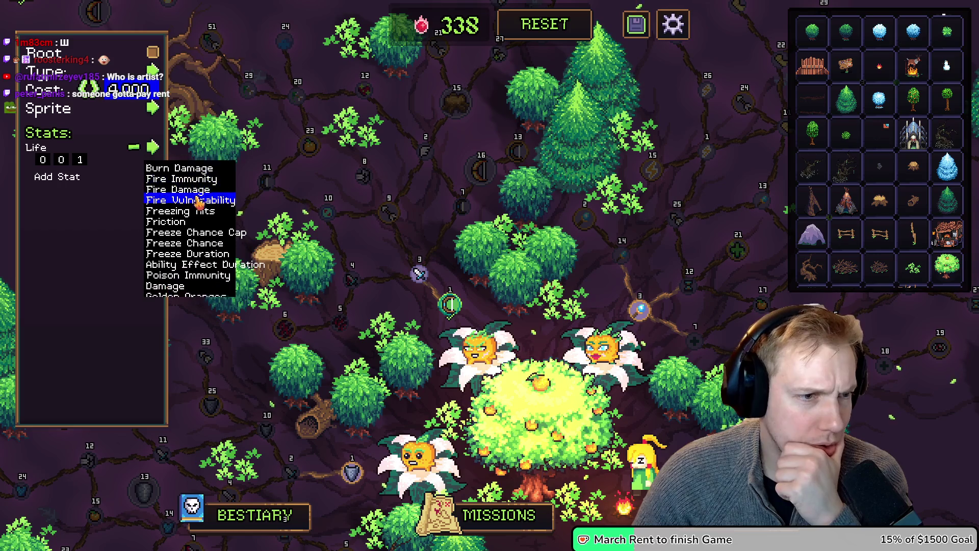
scroll(199, 203, down, 5)
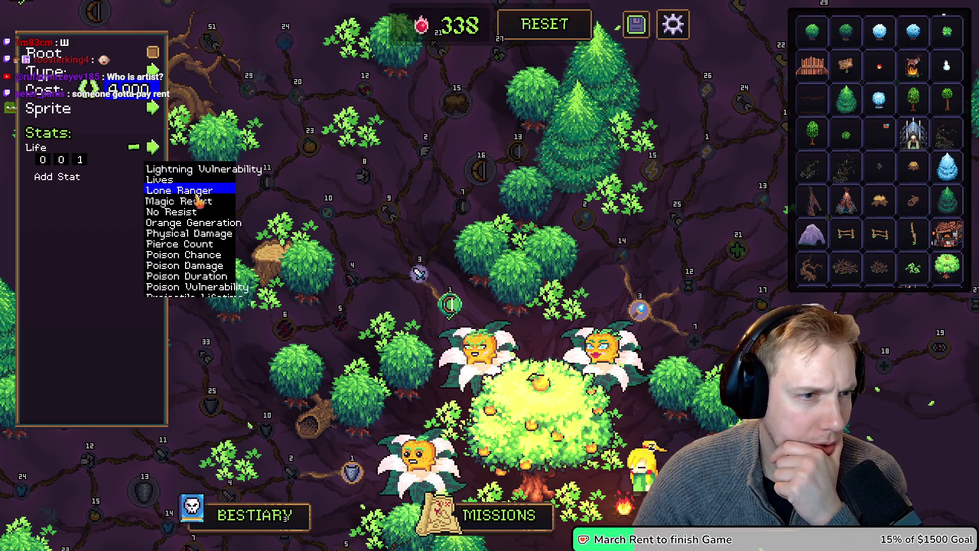
scroll(199, 201, down, 3)
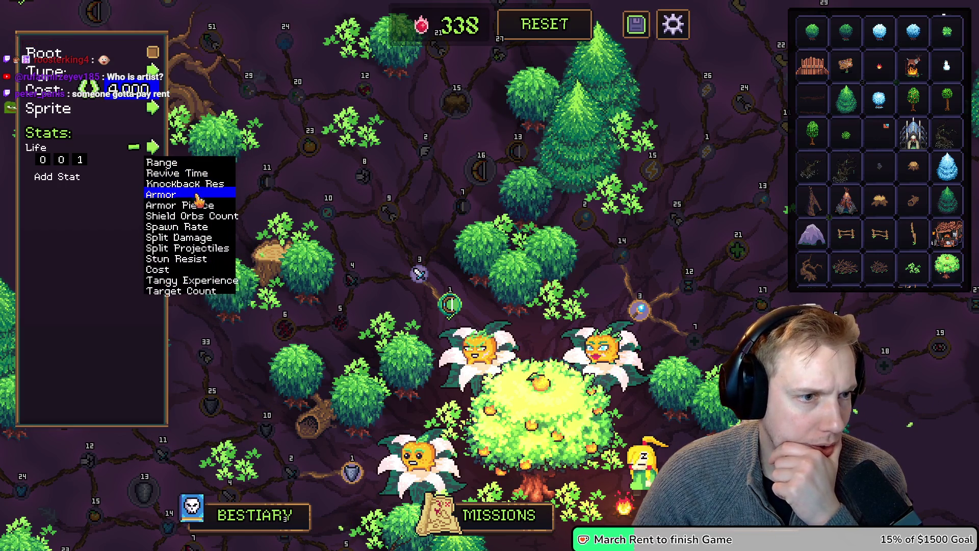
click(167, 204)
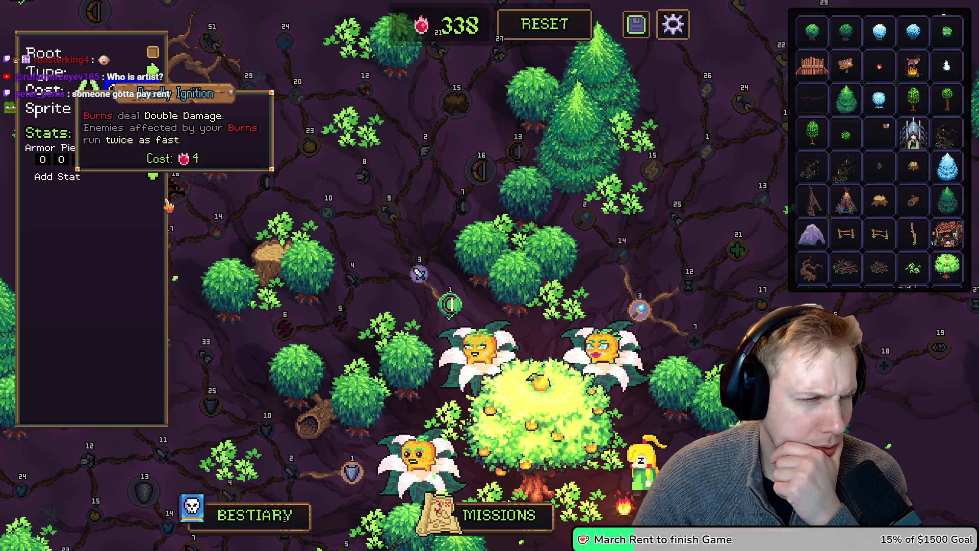
click(371, 179)
text(4)
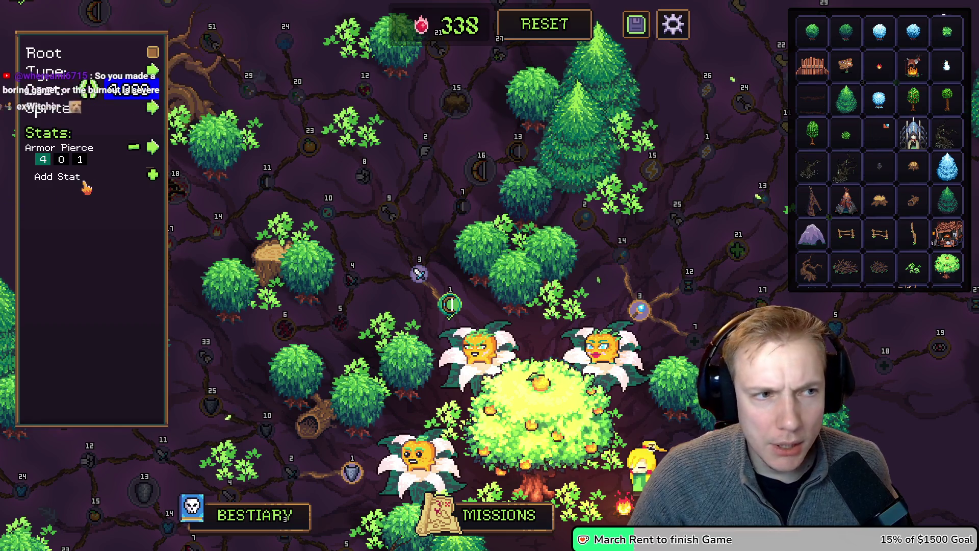
Give the Root node a new sprite and pick a new icon for its Armor Pierce stat.
click(153, 109)
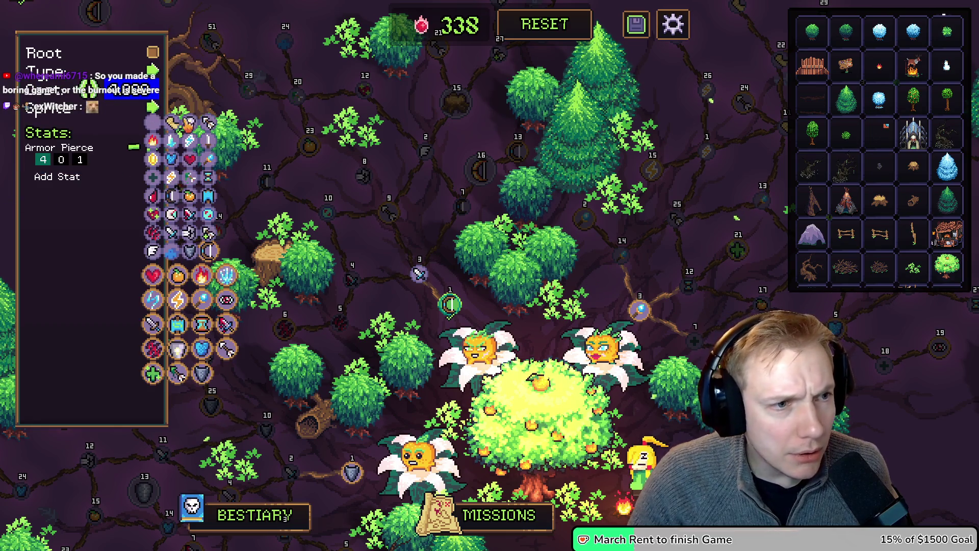
click(191, 239)
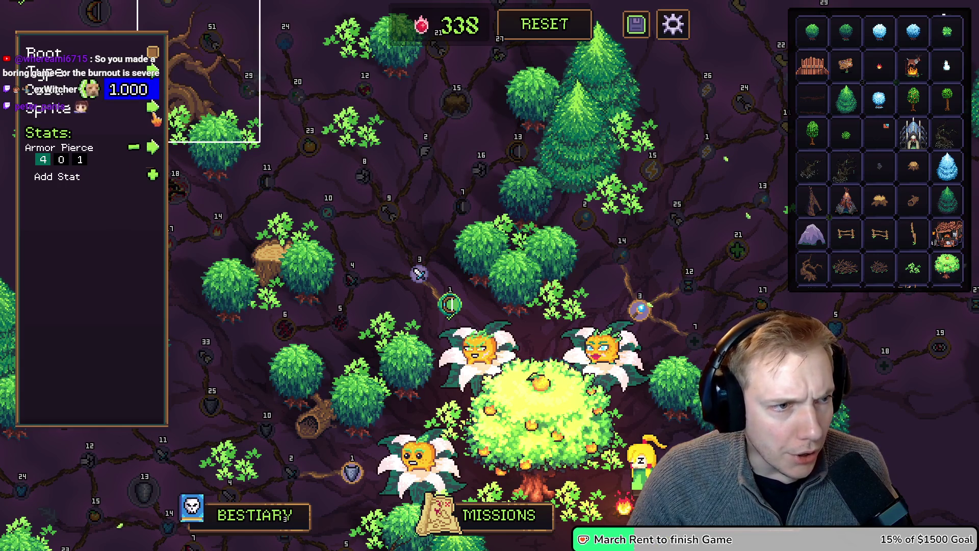
click(154, 149)
click(154, 109)
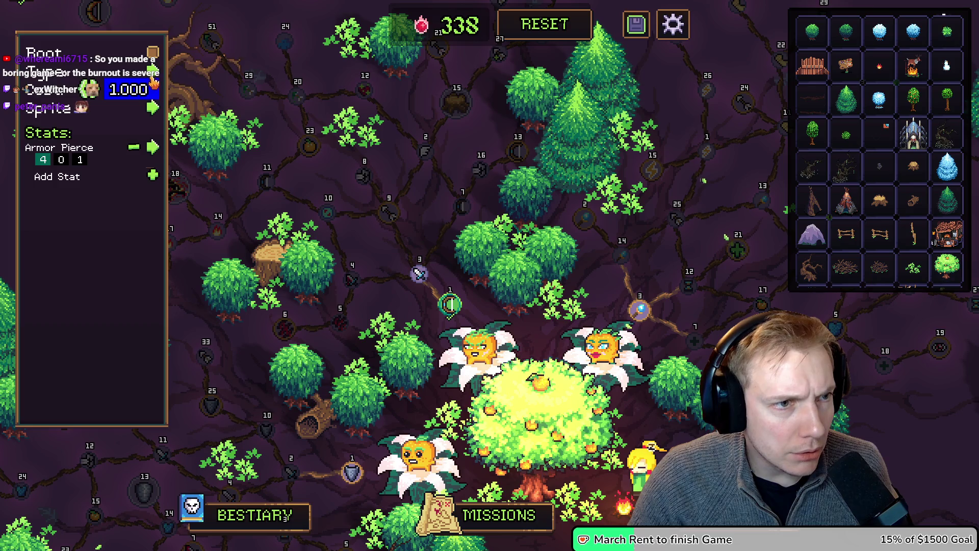
Choose a keystone icon, check node tooltips, and load the Attack Speed node (0, 4, 1).
click(153, 70)
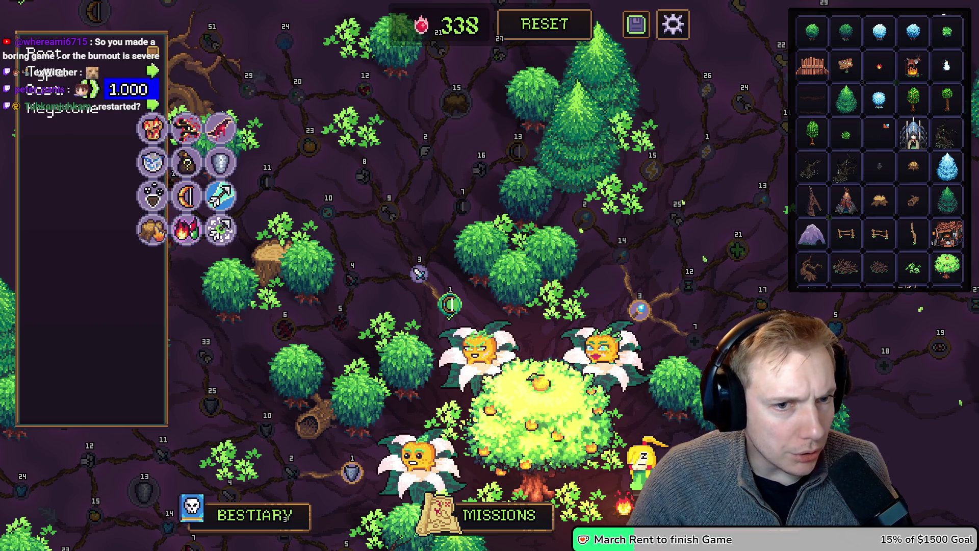
click(186, 210)
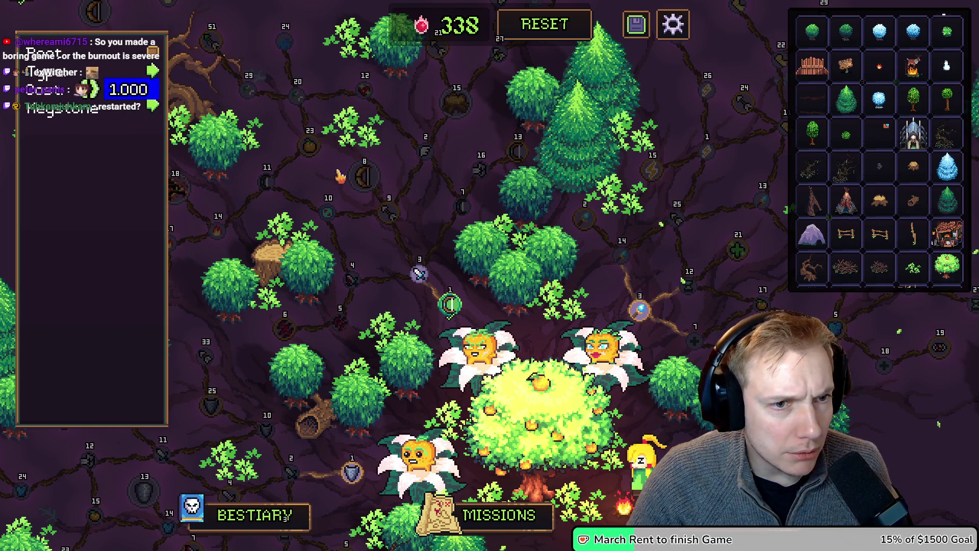
mouse_move(364, 177)
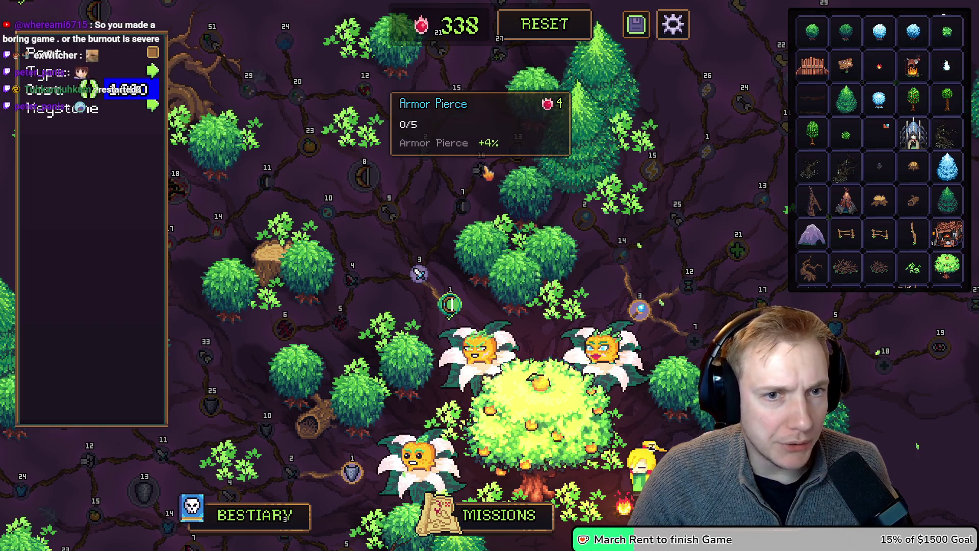
mouse_move(480, 177)
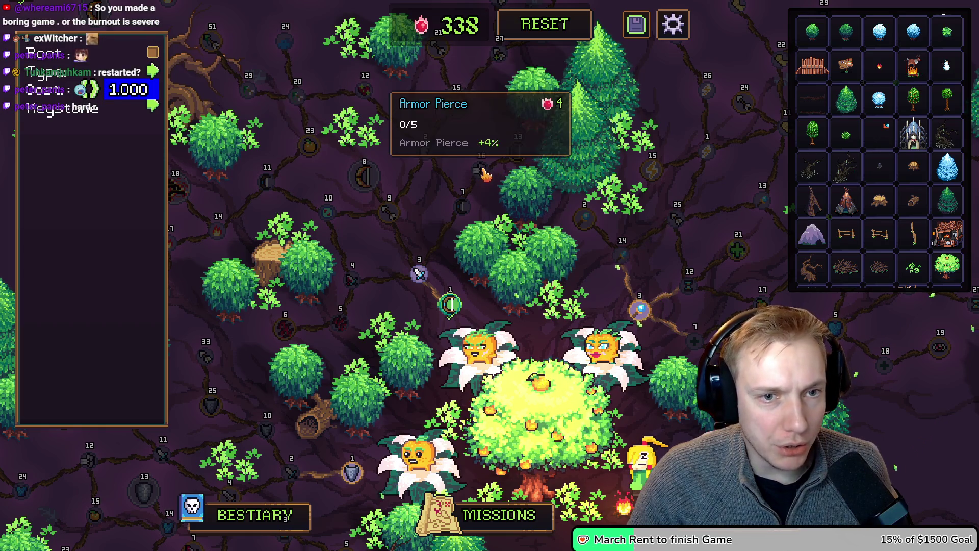
mouse_move(470, 210)
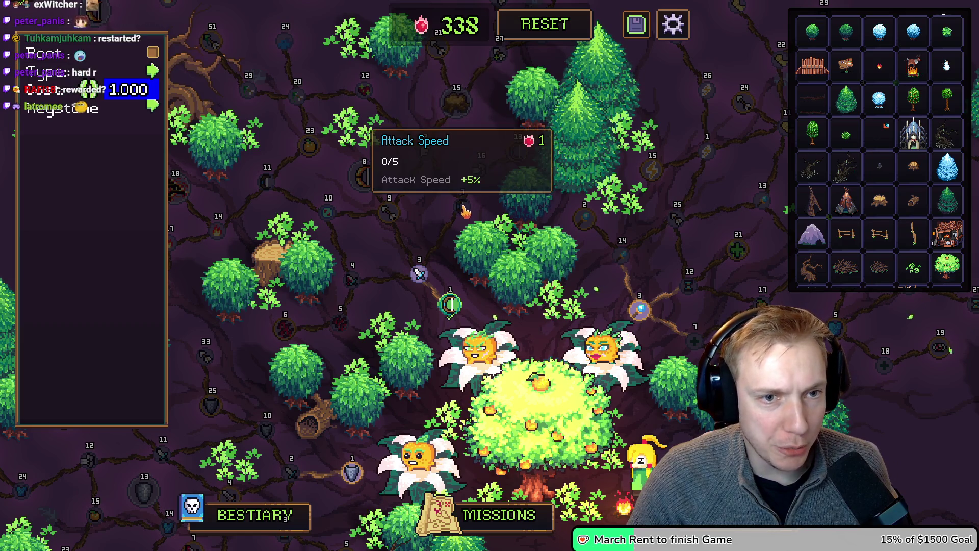
click(464, 207)
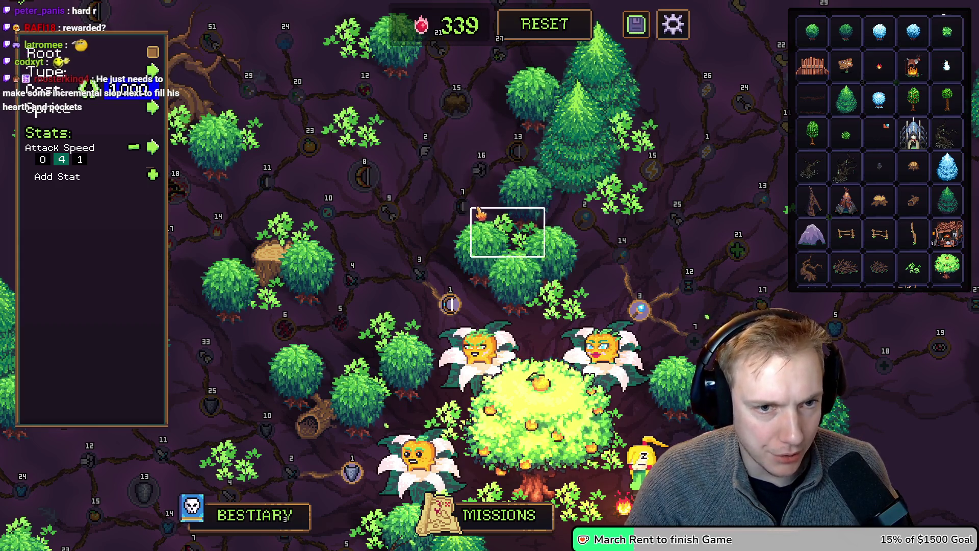
Exit the editor, buy and upgrade Attack Speed and Physical Damage, and refund Armor Pierce once.
click(681, 34)
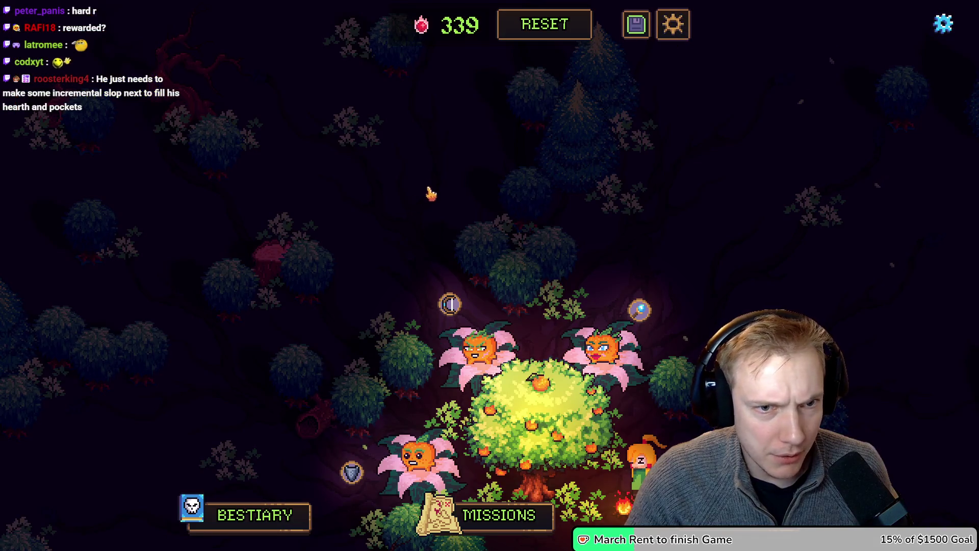
click(450, 304)
click(419, 274)
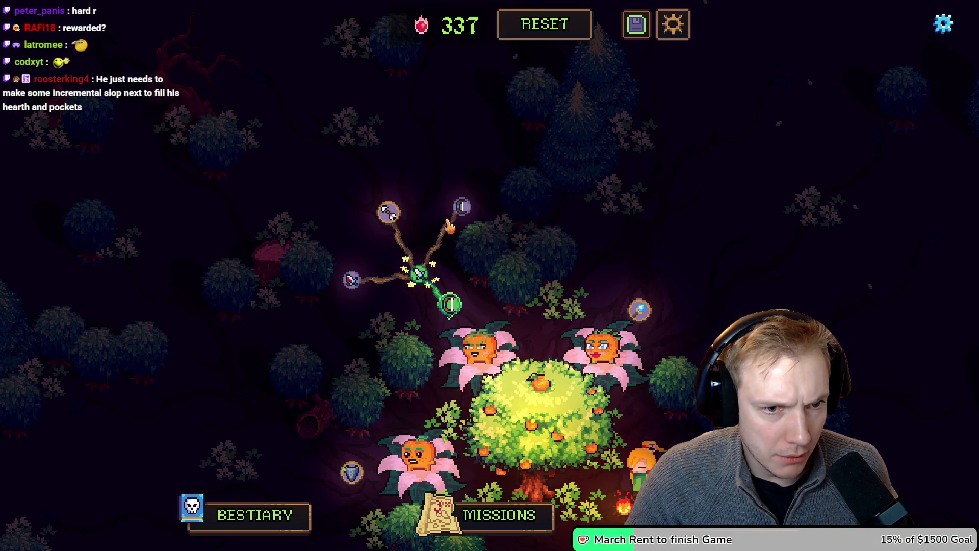
click(462, 207)
click(479, 169)
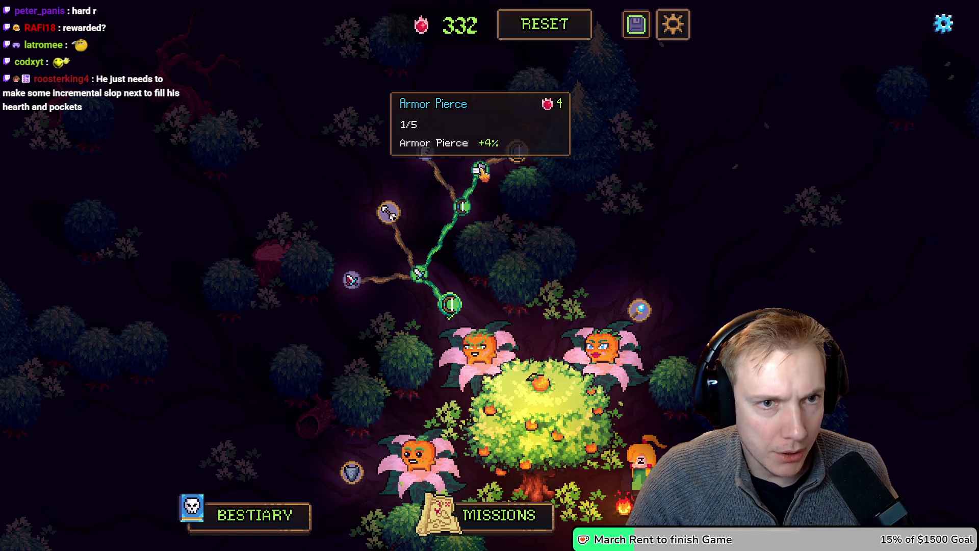
right_click(480, 172)
Buy Projectile Speed, Lookout Stump, the Armor Pierce keystone, bow, Bleed Chance and Bleed Damage.
click(424, 151)
click(456, 109)
click(388, 210)
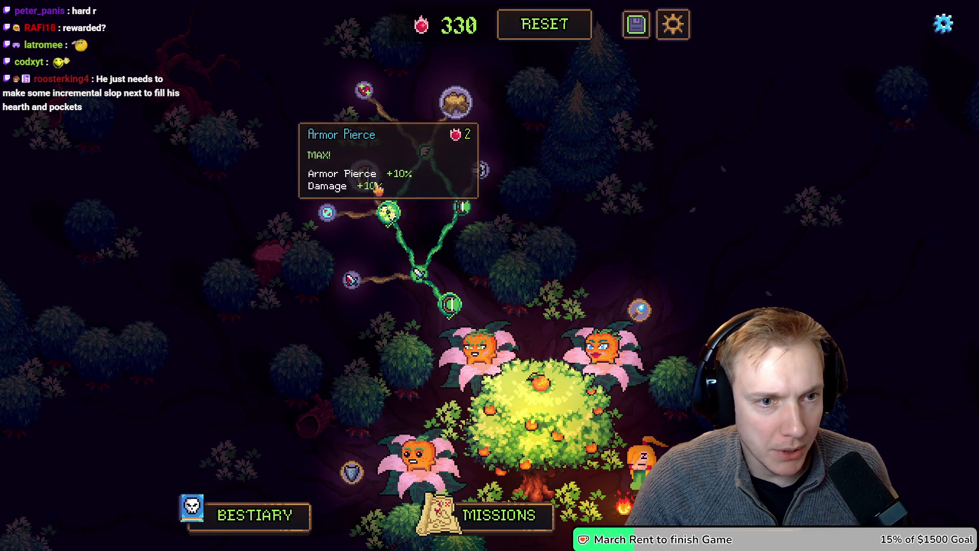
click(363, 176)
click(351, 280)
click(339, 324)
click(285, 329)
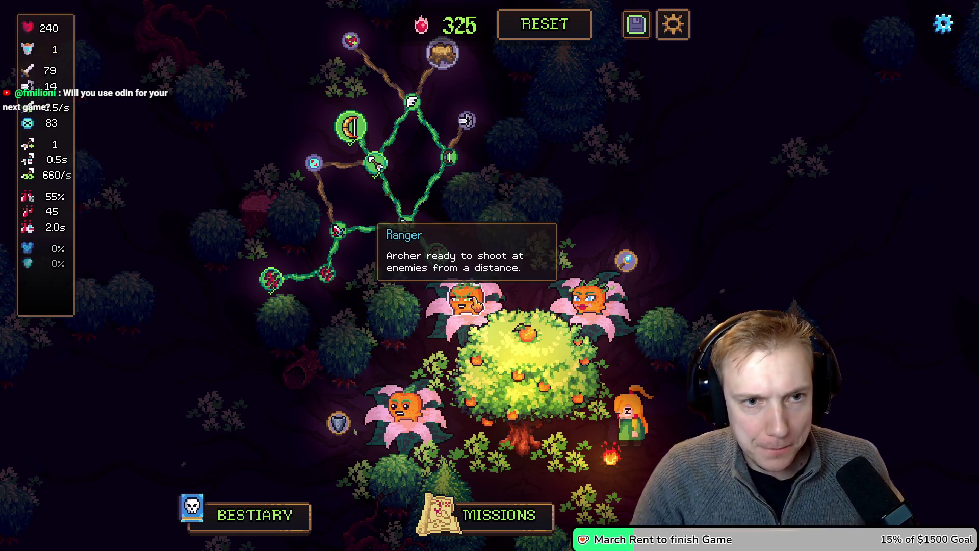
mouse_move(408, 227)
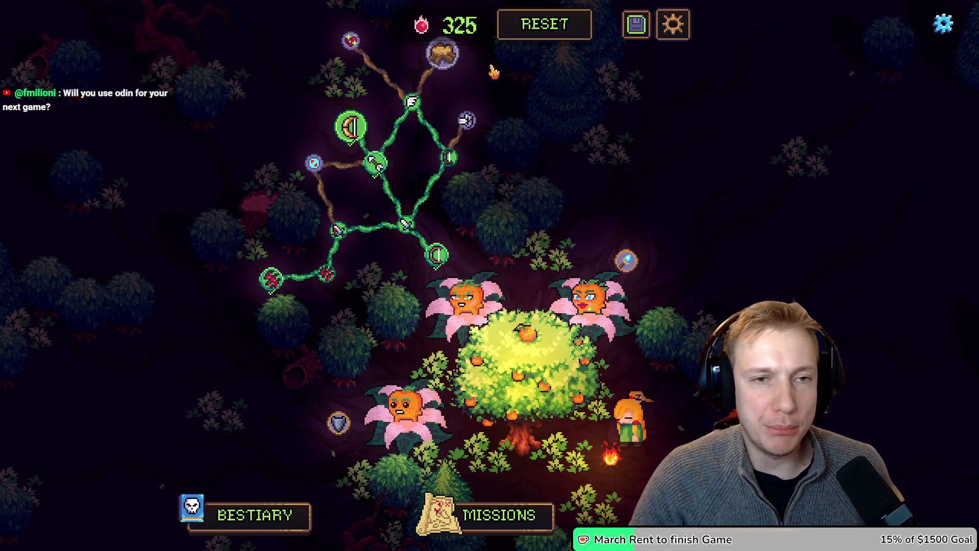
click(561, 31)
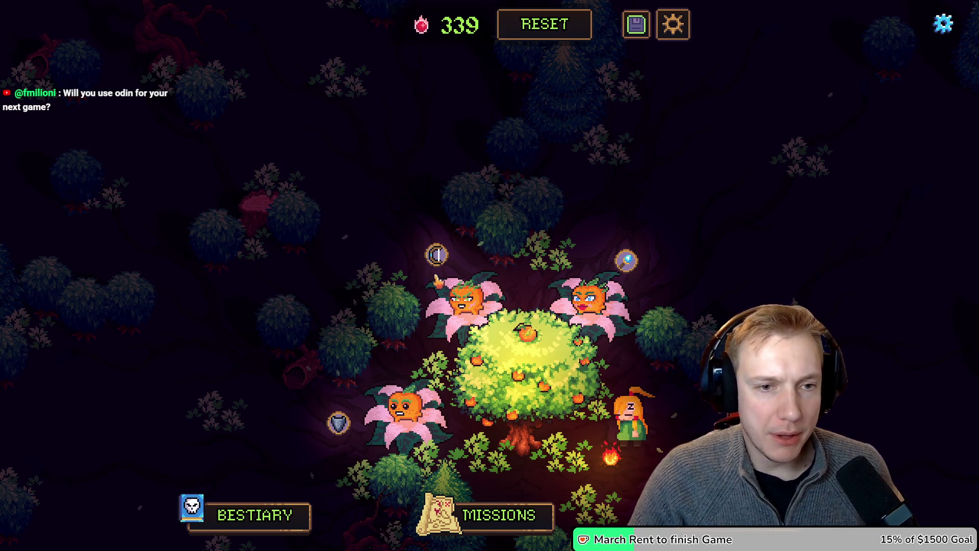
Rebuy Attack Speed, the arrow and bow nodes, and max out Projectile Speed.
click(436, 255)
click(406, 224)
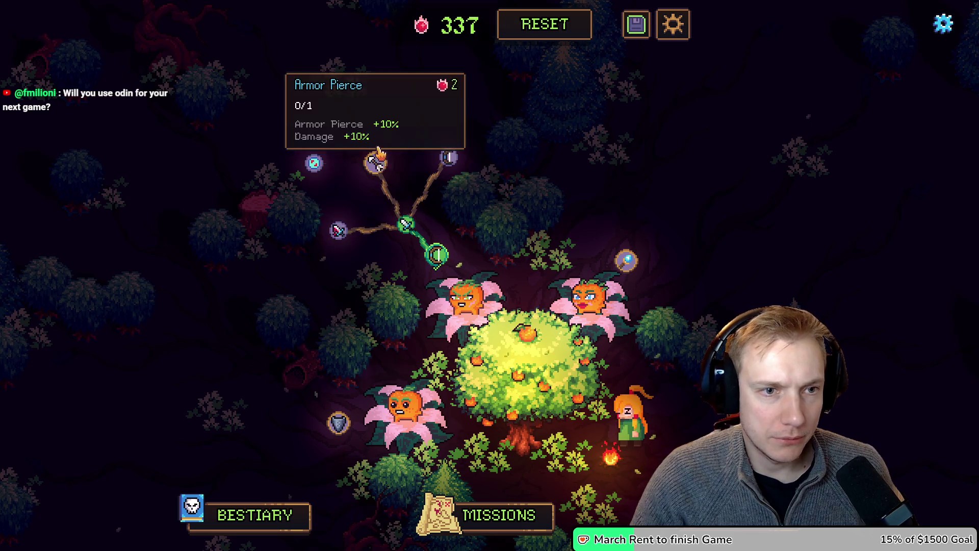
click(375, 163)
click(350, 127)
click(449, 157)
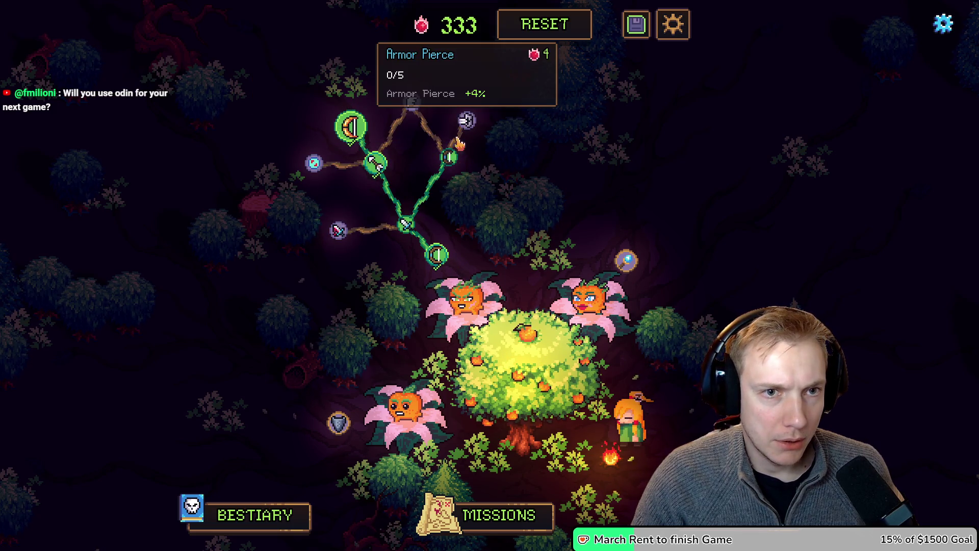
click(413, 104)
click(414, 105)
click(414, 105)
click(414, 105)
click(414, 105)
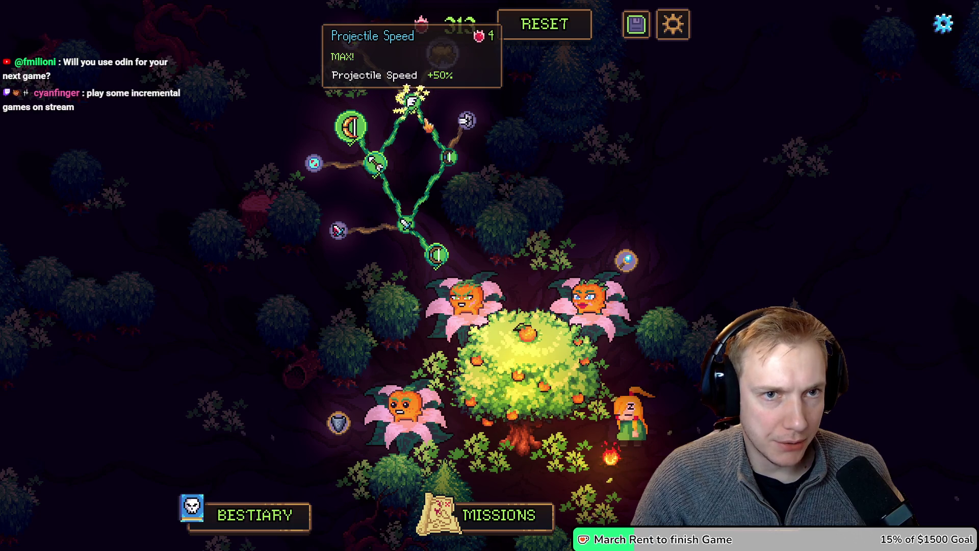
click(449, 157)
Max out Physical Damage, Bleed Chance and Bleed Damage, leaving 293 currency.
click(449, 157)
click(449, 157)
click(449, 157)
click(408, 227)
click(408, 227)
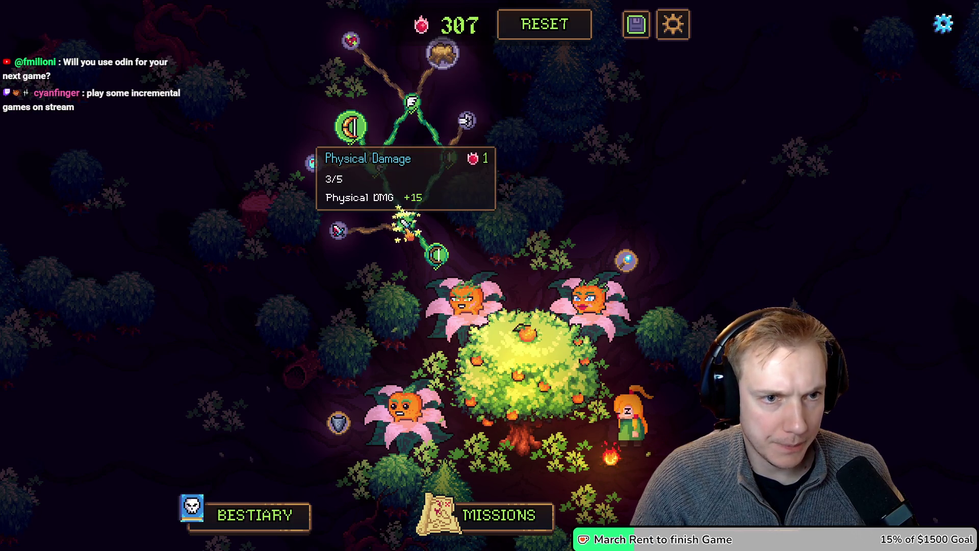
click(408, 227)
click(408, 227)
click(338, 231)
click(338, 231)
click(338, 231)
click(338, 231)
click(338, 231)
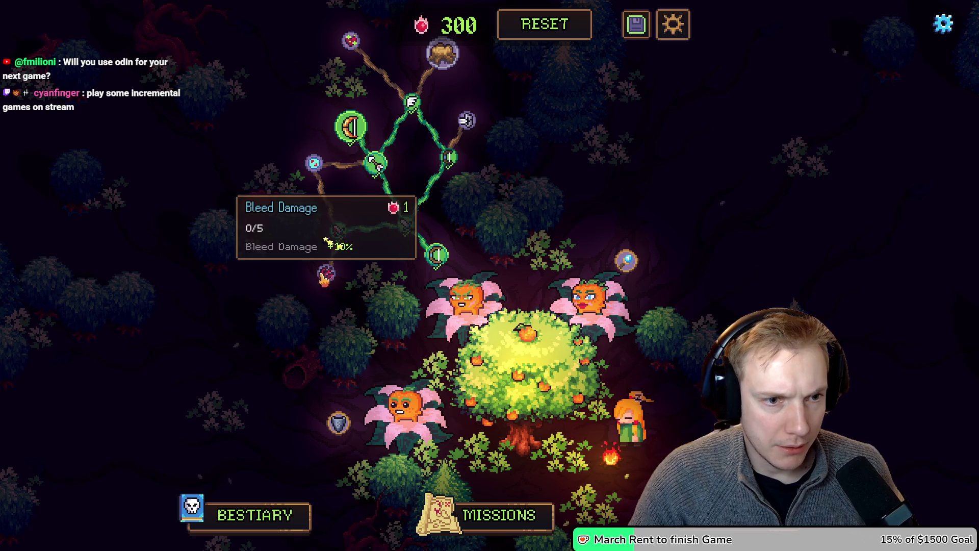
click(326, 274)
click(326, 274)
click(327, 274)
click(326, 274)
click(326, 274)
click(271, 280)
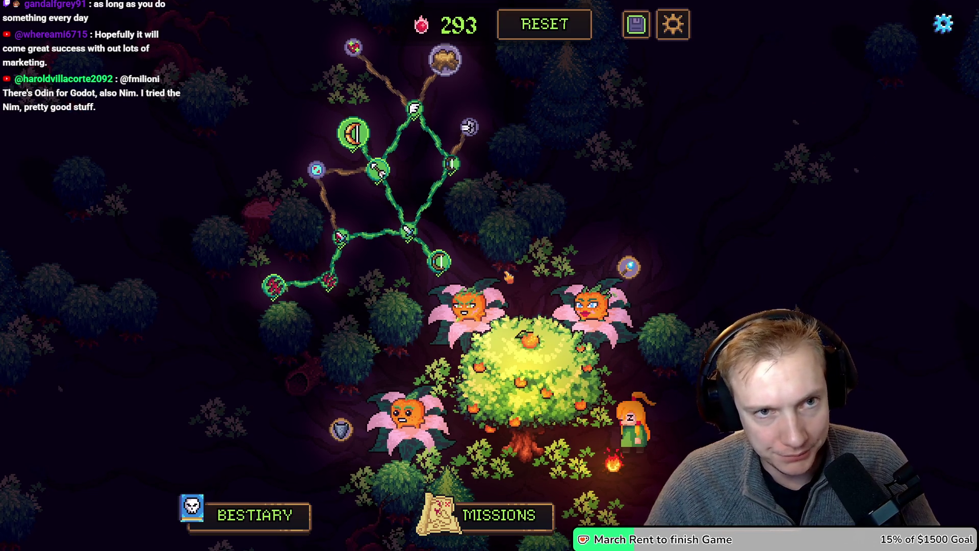
Turn off the skill tree editing mode and start the Crossroads mission from the missions map.
click(673, 23)
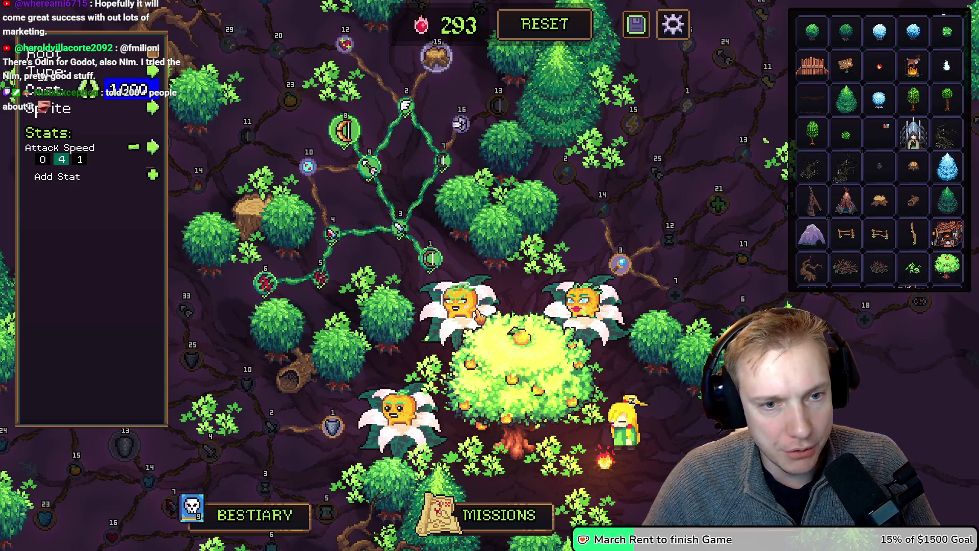
click(472, 519)
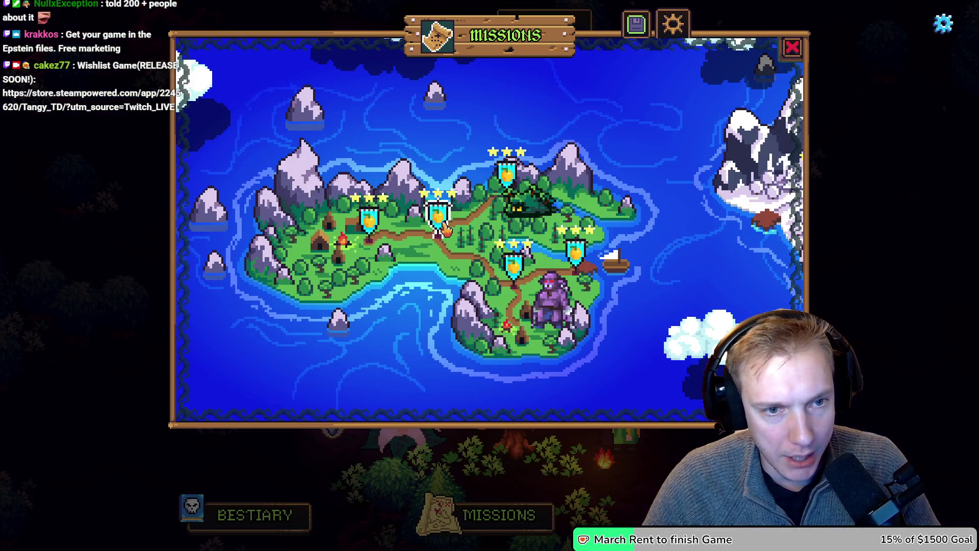
click(437, 218)
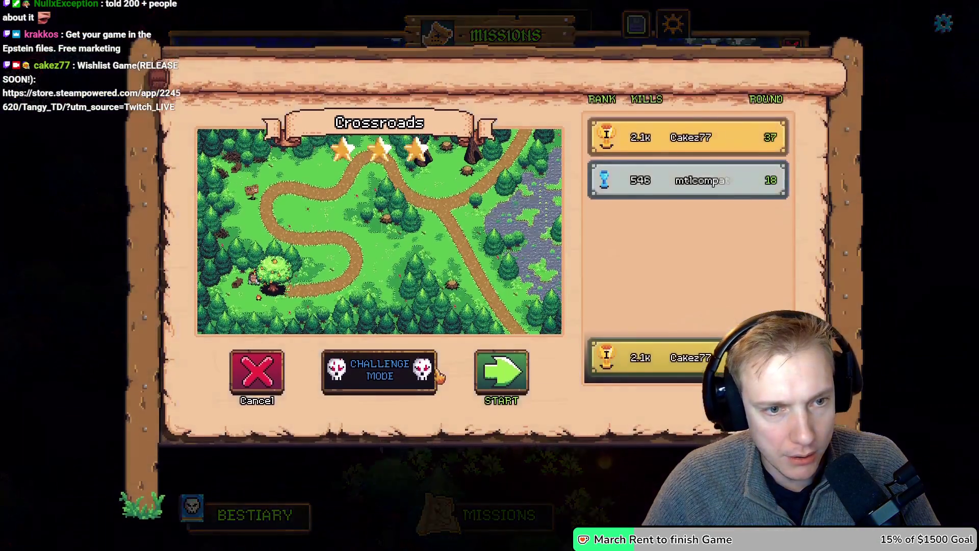
click(503, 372)
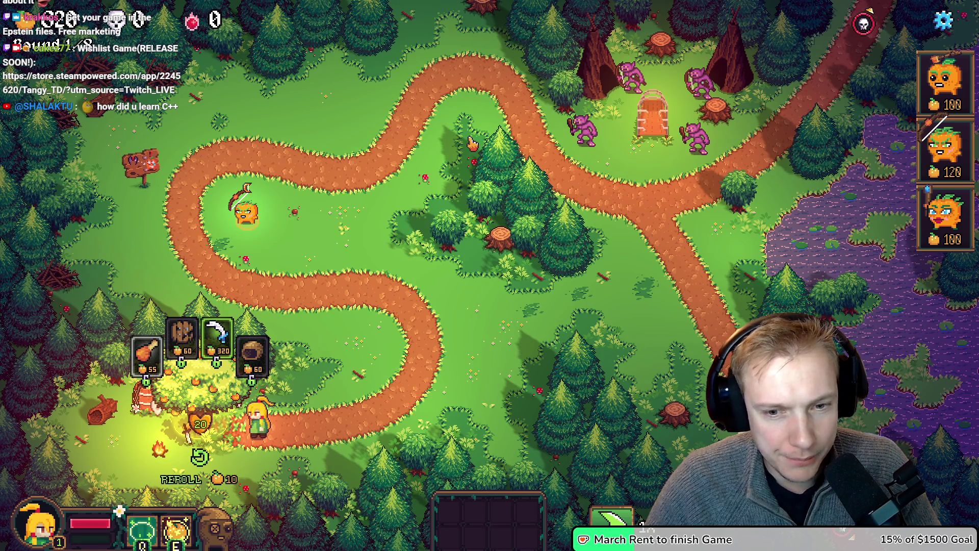
In the level editor, place a Foliage tree stump beside the upper path bend with Wind off.
key(F1)
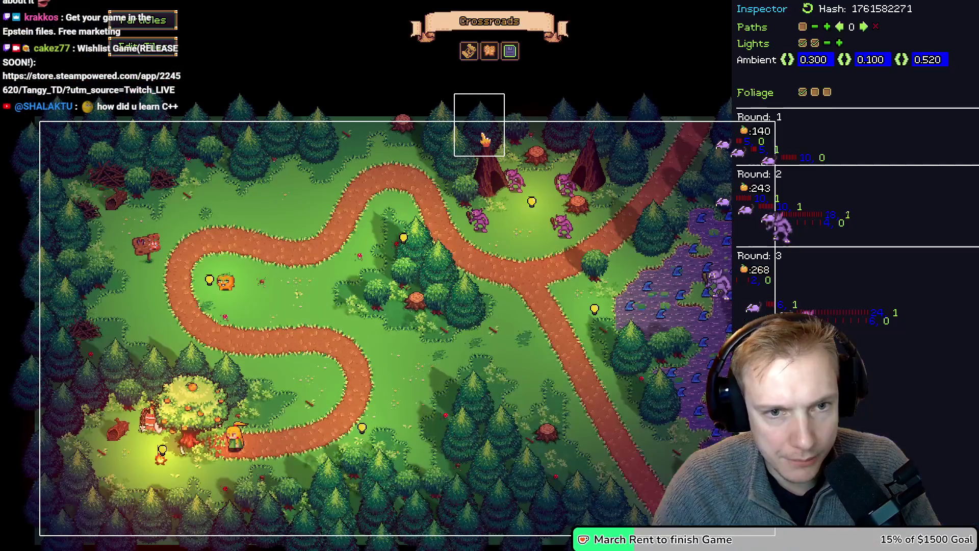
click(815, 93)
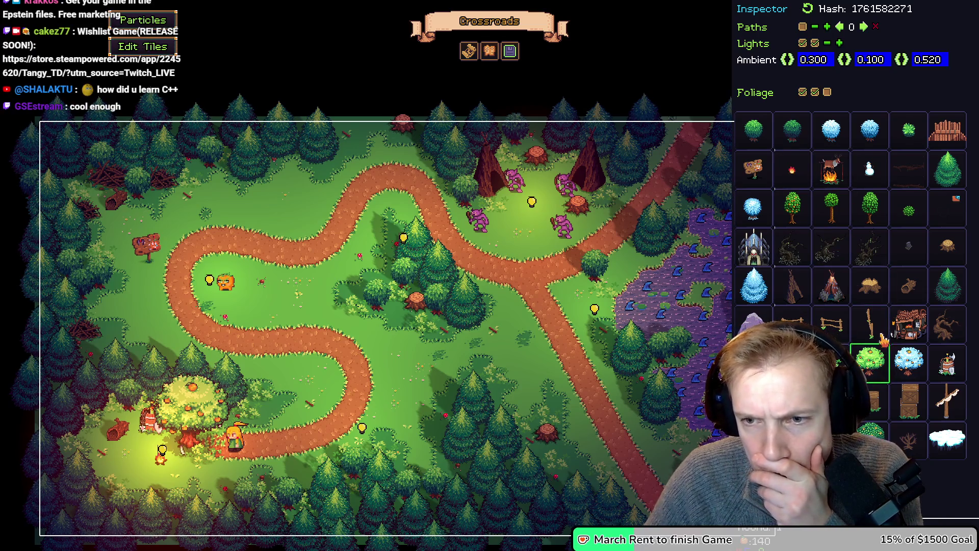
click(869, 286)
click(364, 239)
drag(365, 242, 389, 232)
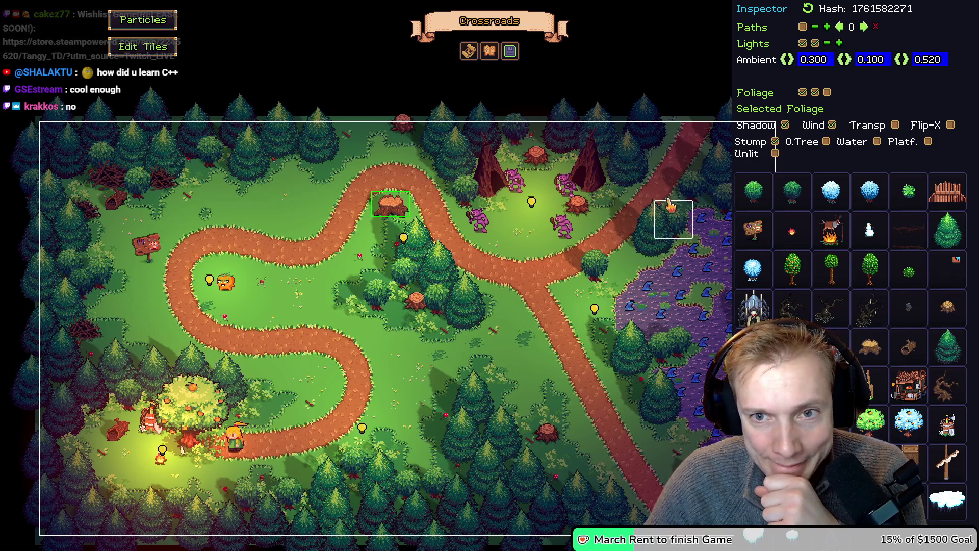
click(832, 126)
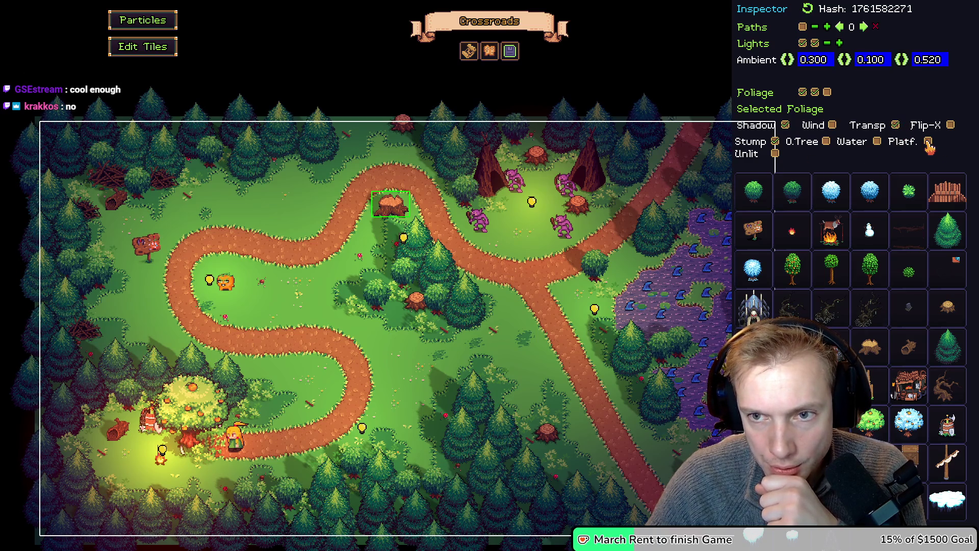
Save the Crossroads level, confirming the overwrite, and open the Will You Snail? SteamDB result.
click(511, 53)
click(540, 387)
click(561, 310)
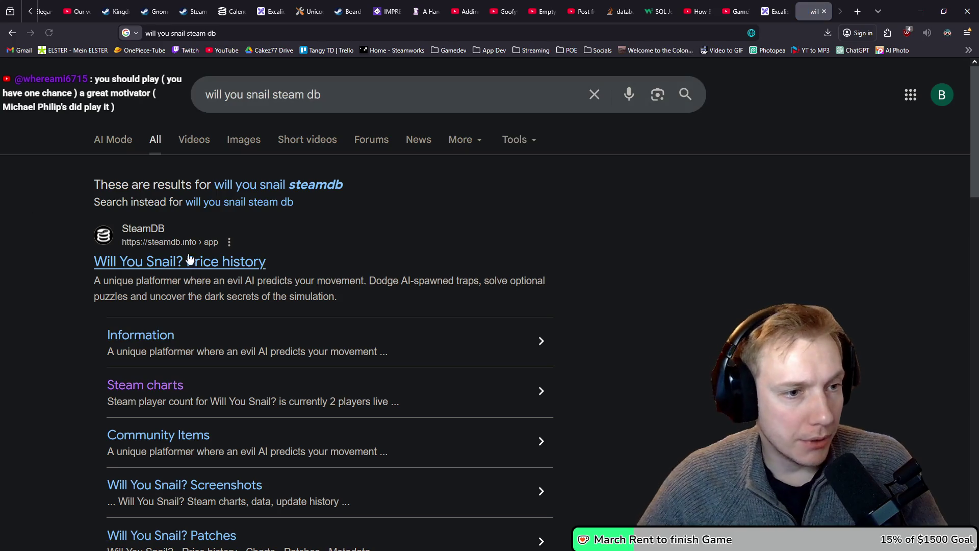
click(173, 266)
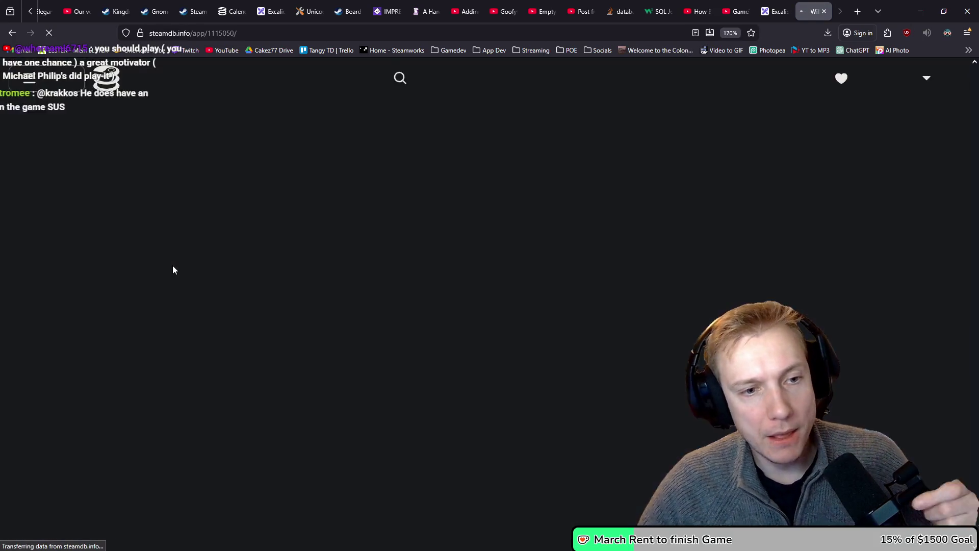
Show Will You Snail?'s player chart at max zoom and inspect the September 2023 spike.
scroll(246, 252, down, 5)
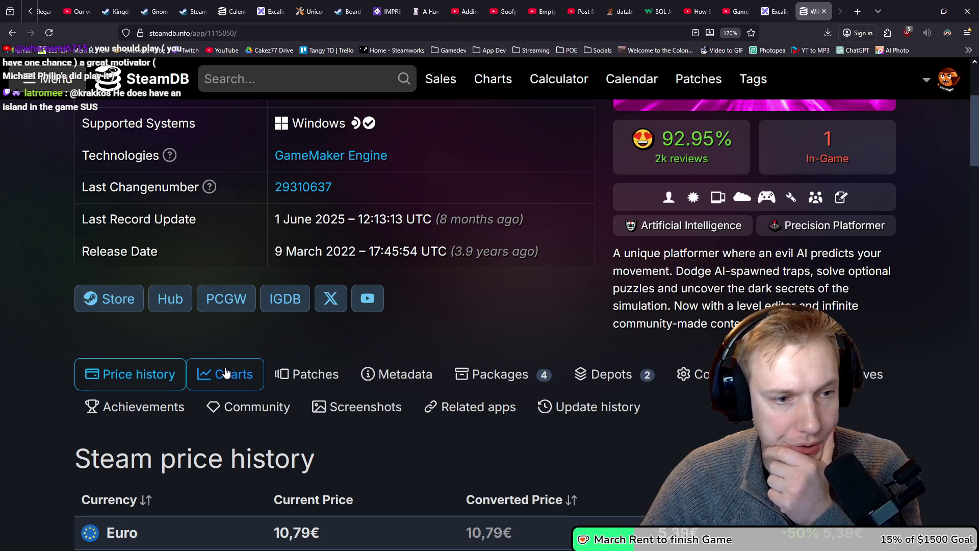
click(227, 372)
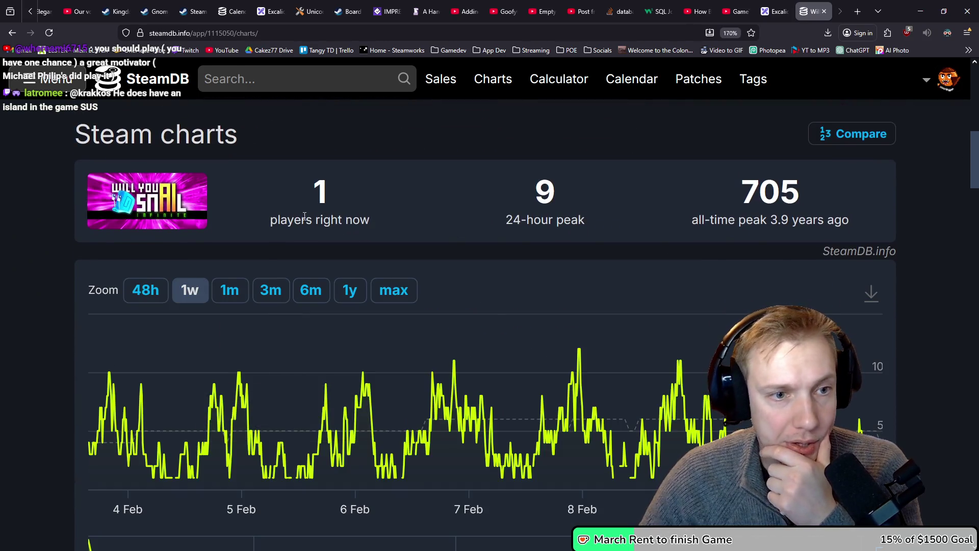
drag(310, 197, 576, 197)
click(395, 289)
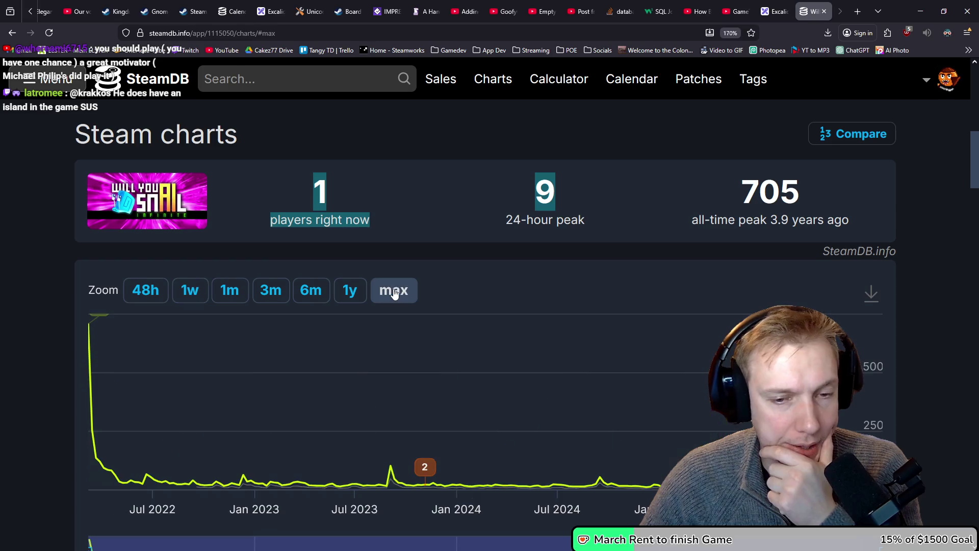
scroll(928, 332, down, 3)
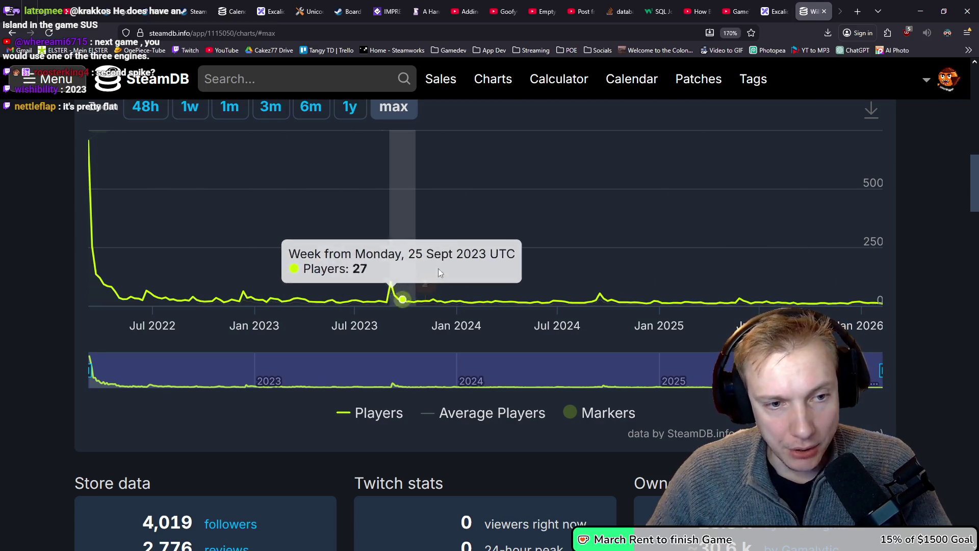
mouse_move(390, 282)
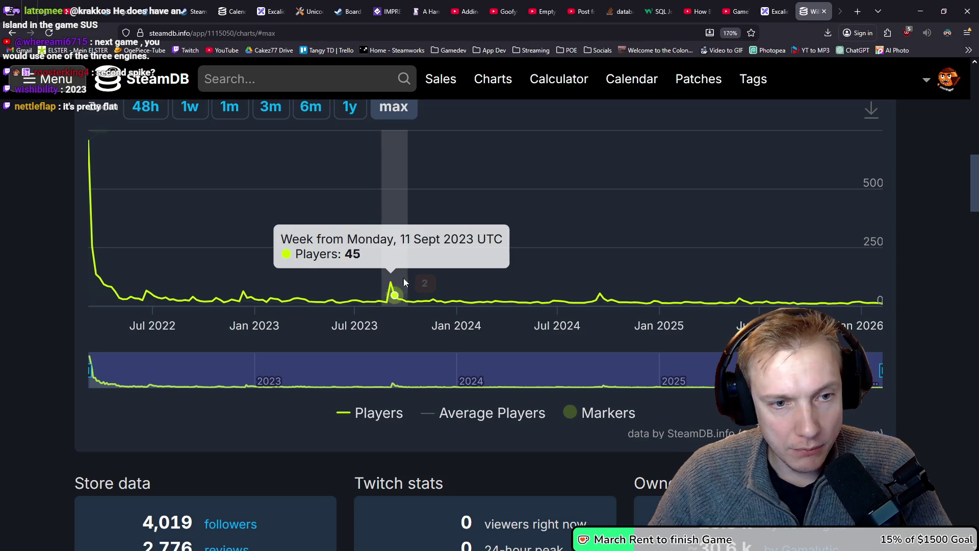
mouse_move(427, 284)
scroll(451, 287, up, 10)
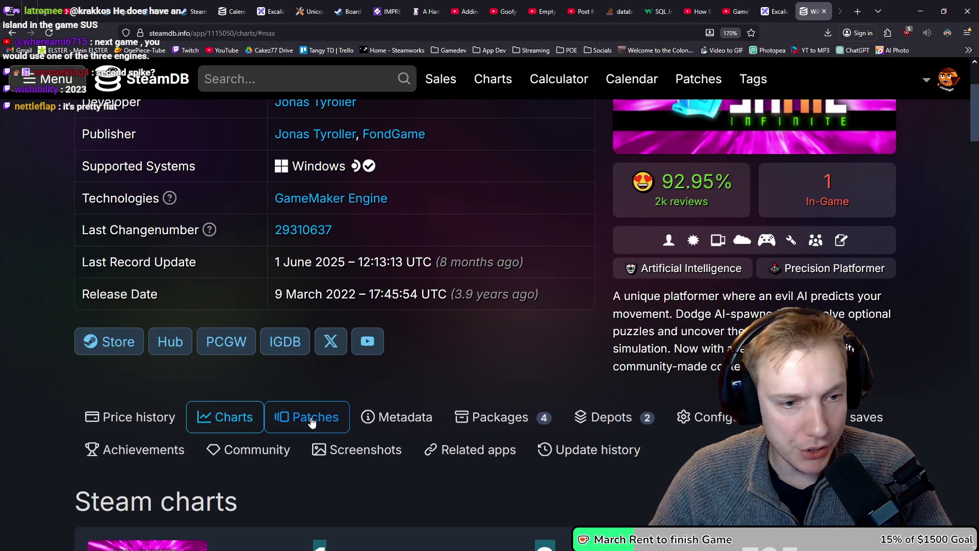
Scroll the Patches tab's Builds table back to 2021, then return to the 'will you snail steam db' results.
click(309, 416)
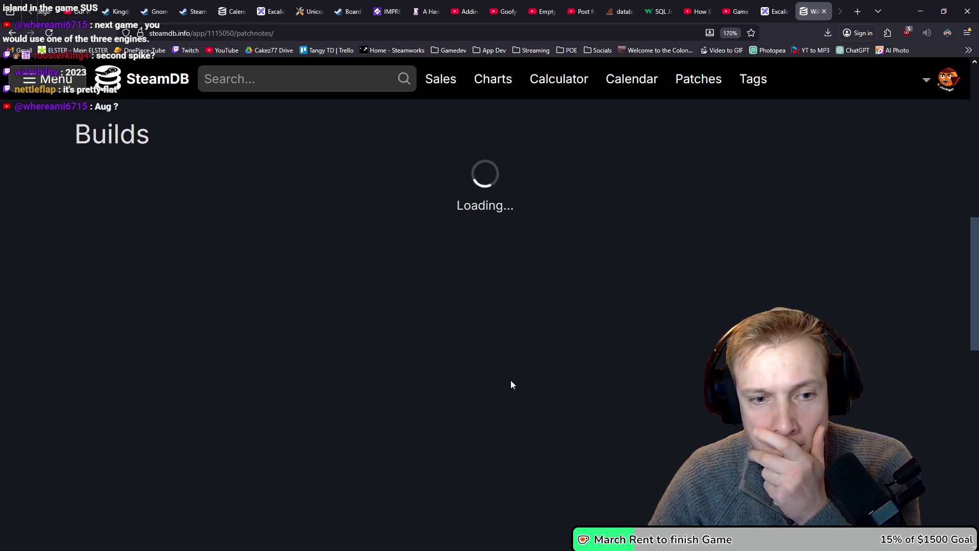
scroll(408, 313, down, 8)
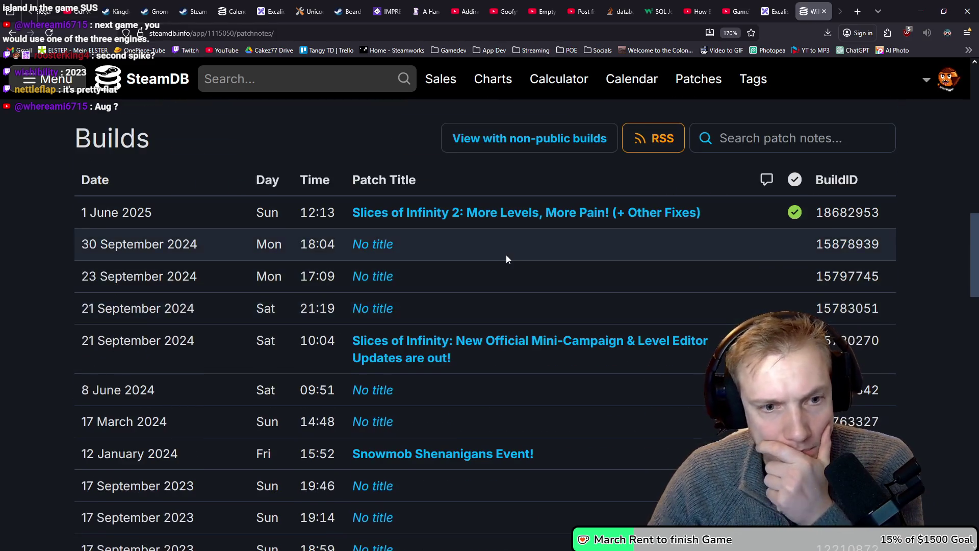
scroll(577, 260, down, 5)
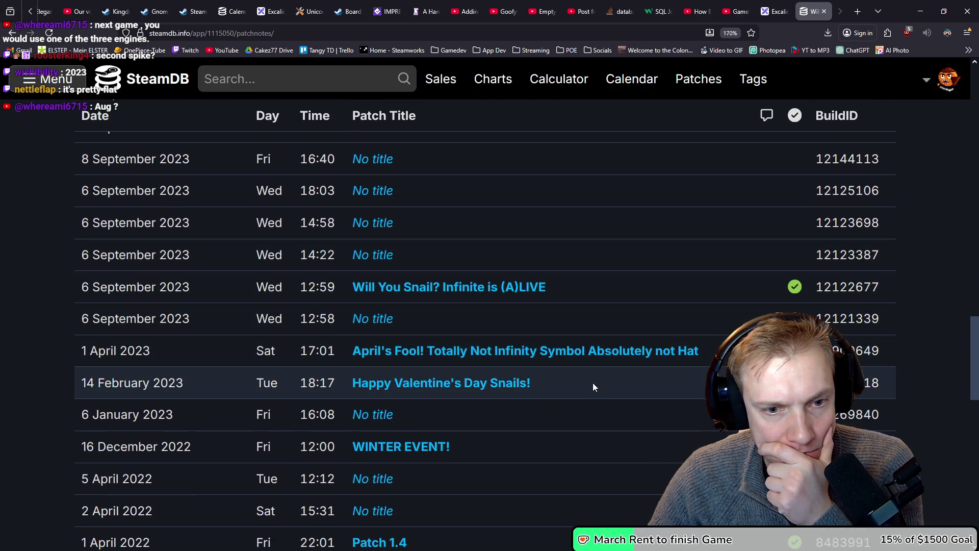
scroll(575, 290, down, 1)
scroll(541, 283, down, 2)
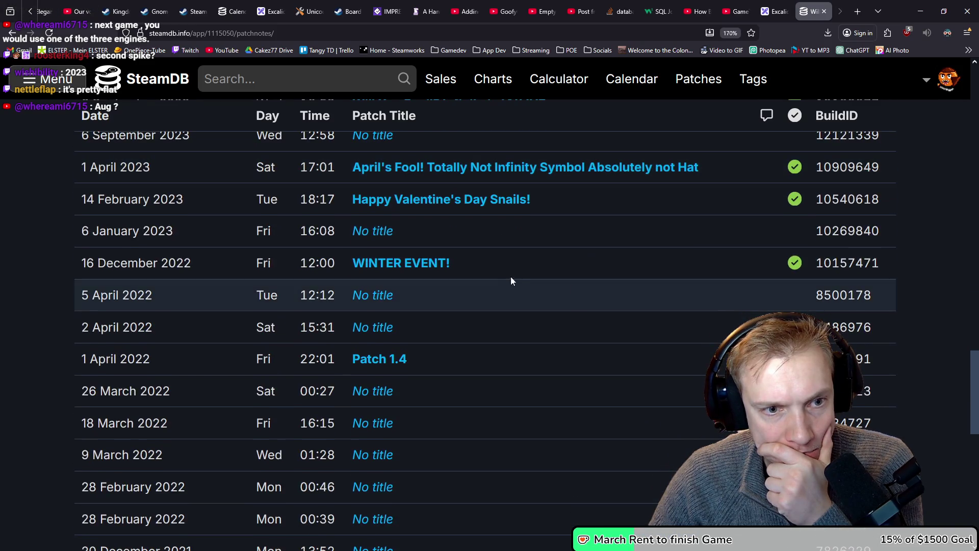
scroll(521, 271, down, 3)
scroll(521, 271, up, 15)
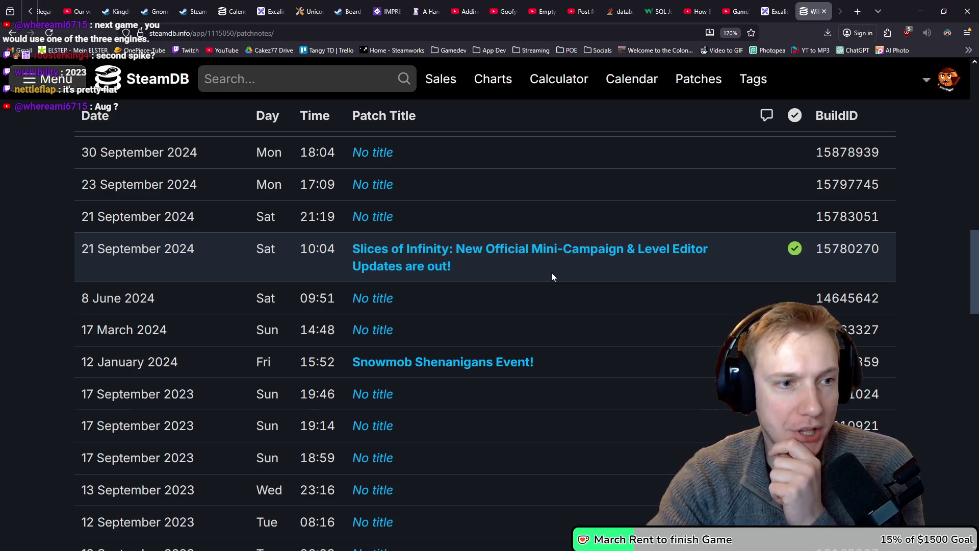
scroll(583, 286, up, 3)
scroll(581, 291, down, 16)
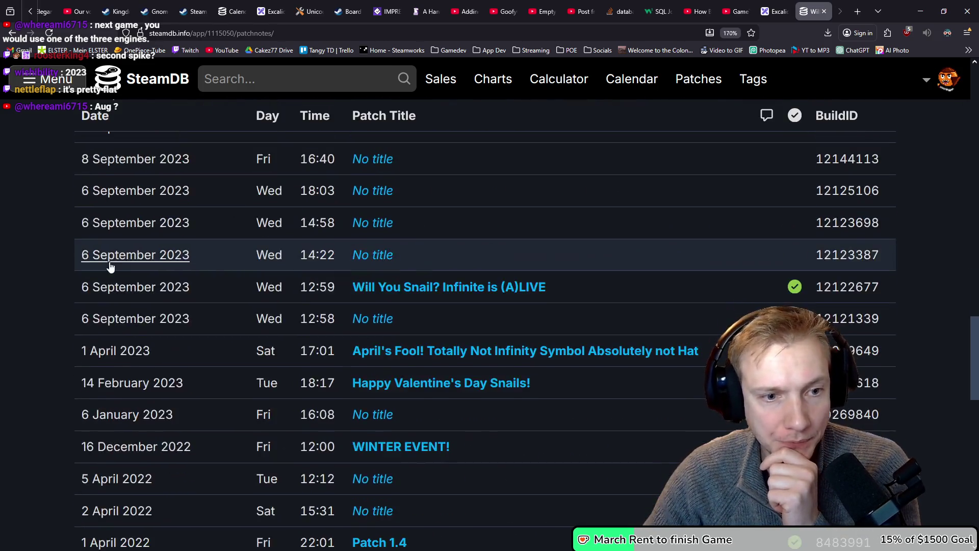
scroll(101, 263, up, 15)
key(alt+Left)
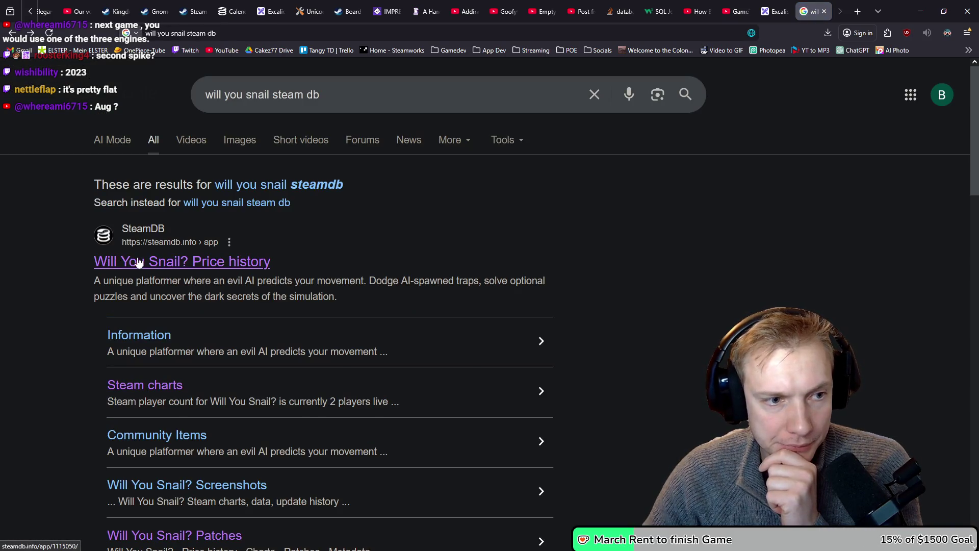
Reopen Will You Snail?'s SteamDB chart at full-lifetime zoom, then Alt+Tab back to Tangy TD.
click(142, 261)
scroll(394, 270, down, 15)
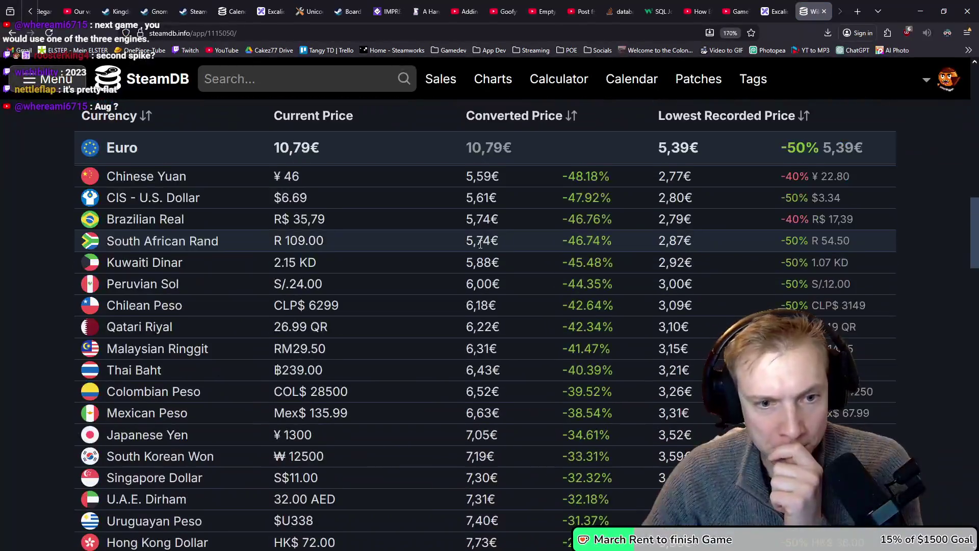
scroll(395, 270, up, 10)
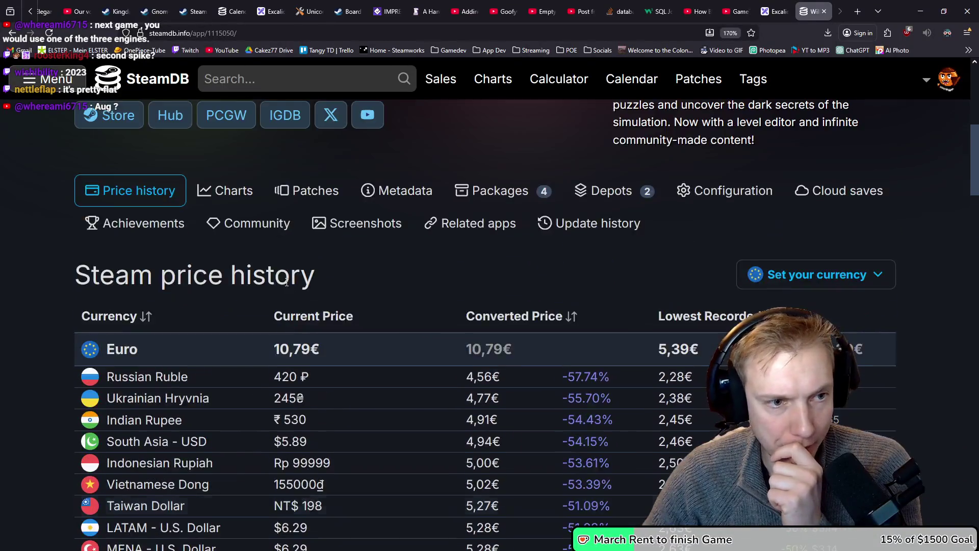
click(225, 466)
scroll(102, 326, down, 5)
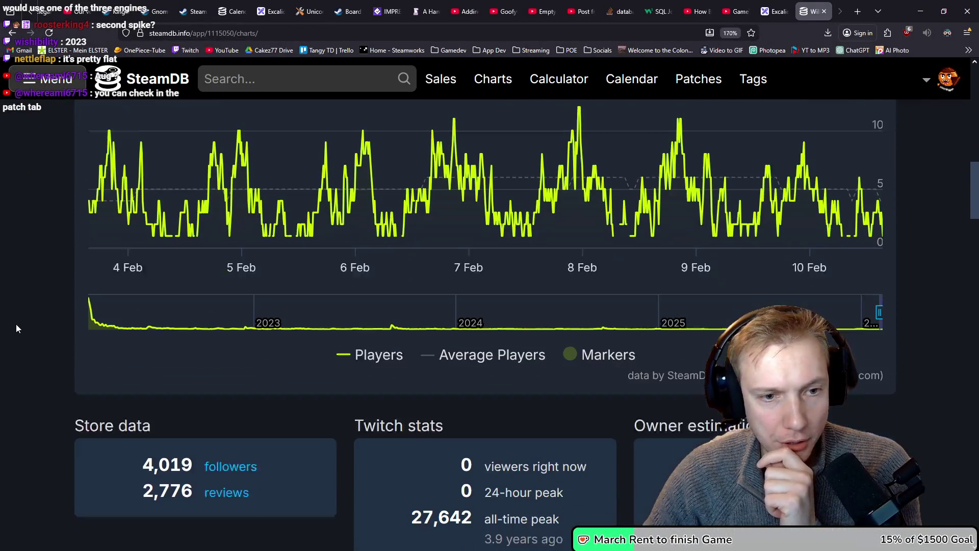
scroll(505, 364, up, 7)
click(394, 381)
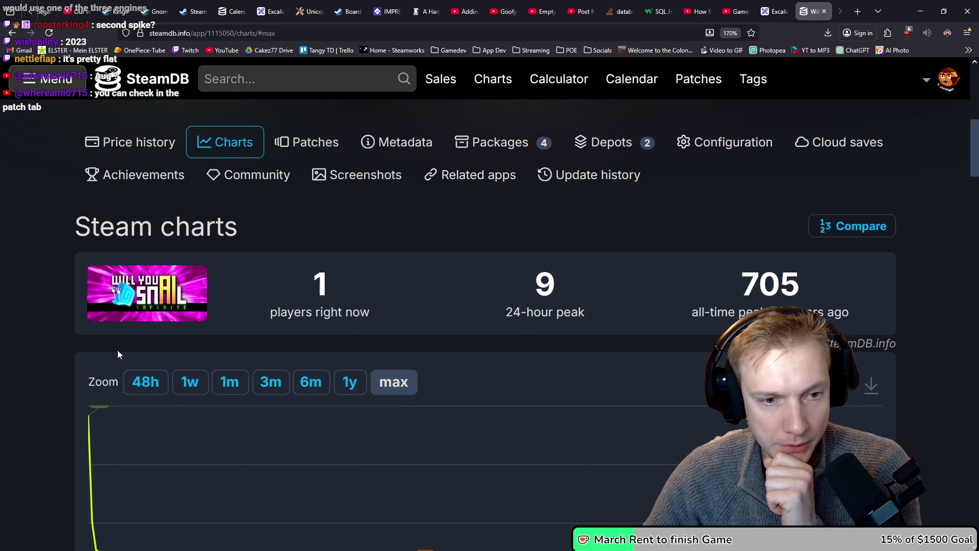
scroll(403, 412, down, 4)
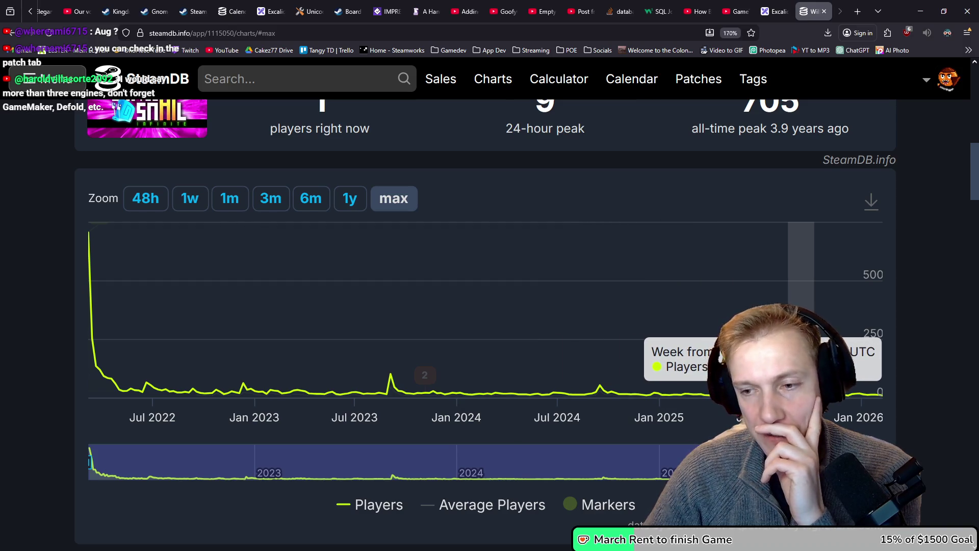
key(alt+Tab)
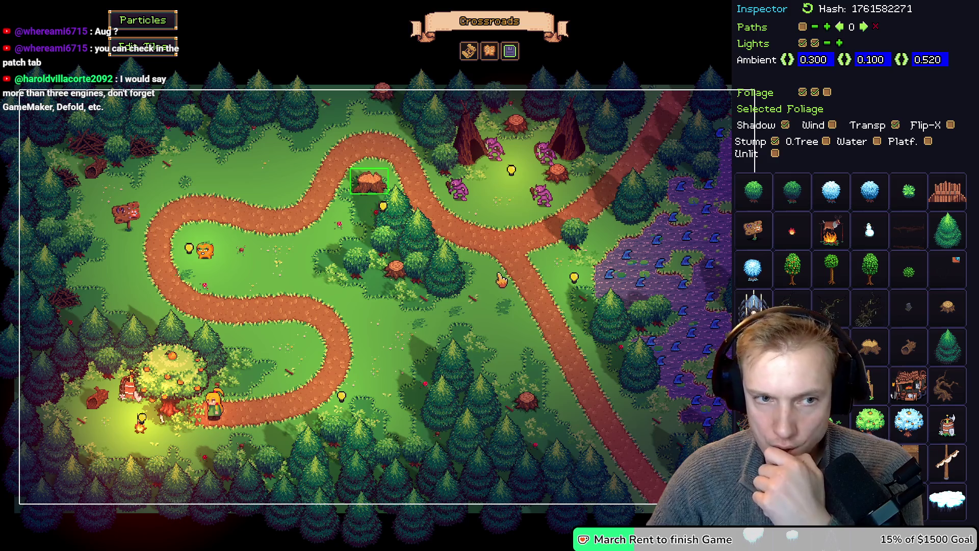
Select the small bush by the stump, save the Crossroads level, and switch to play mode.
click(336, 279)
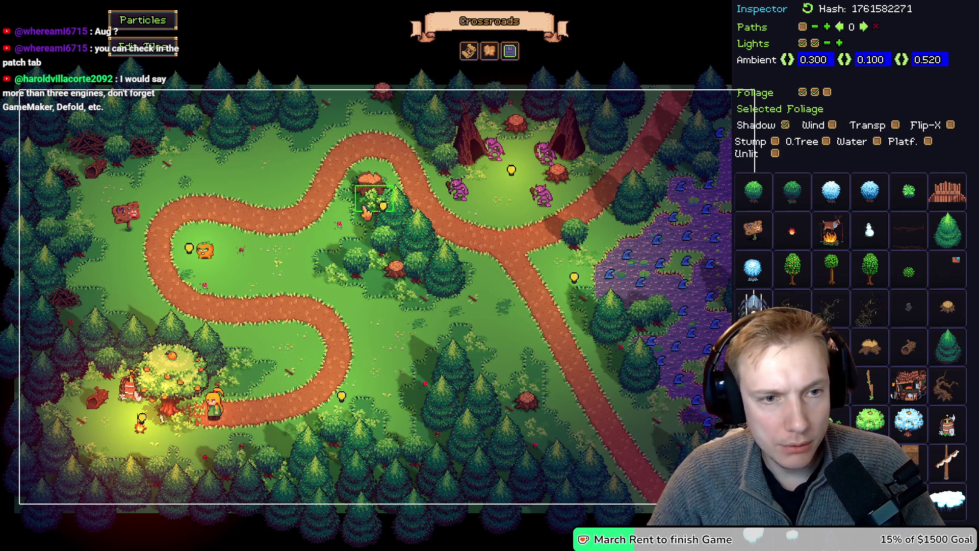
click(510, 50)
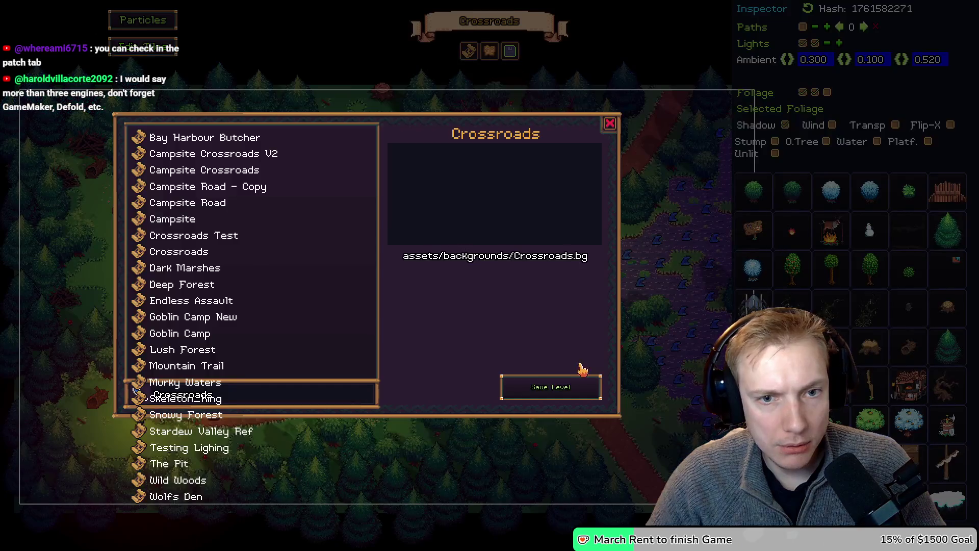
click(561, 387)
click(545, 303)
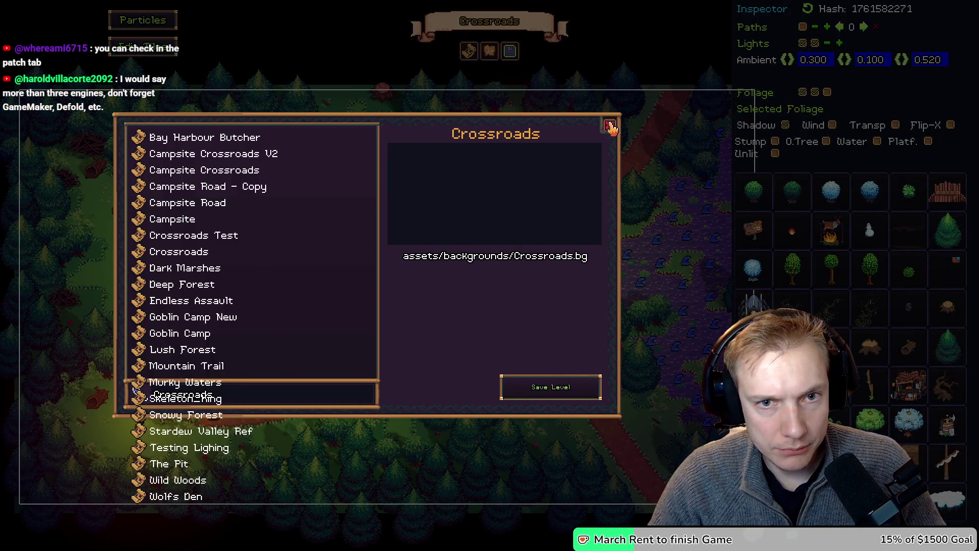
click(609, 126)
key(F1)
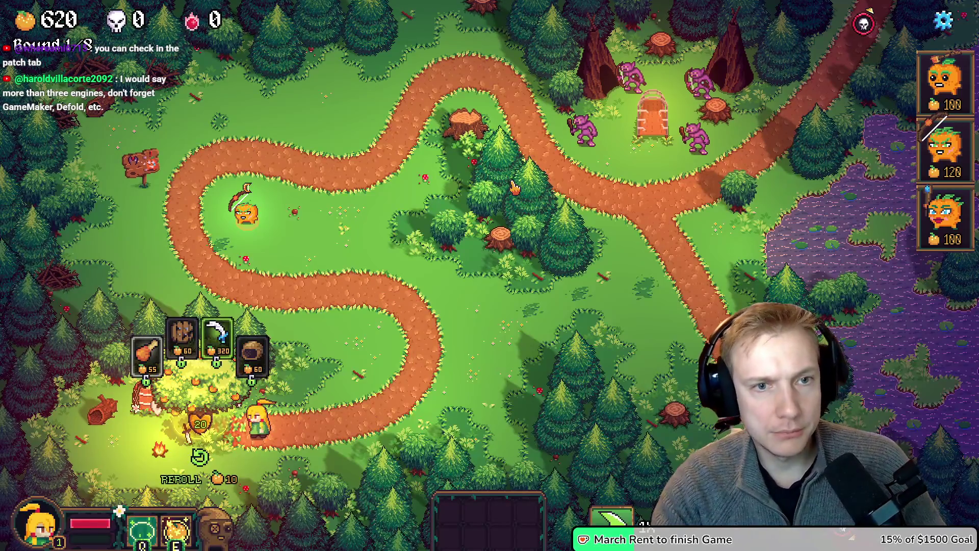
Place the 120-cost tower on the stump beside the upper path.
click(946, 148)
click(466, 109)
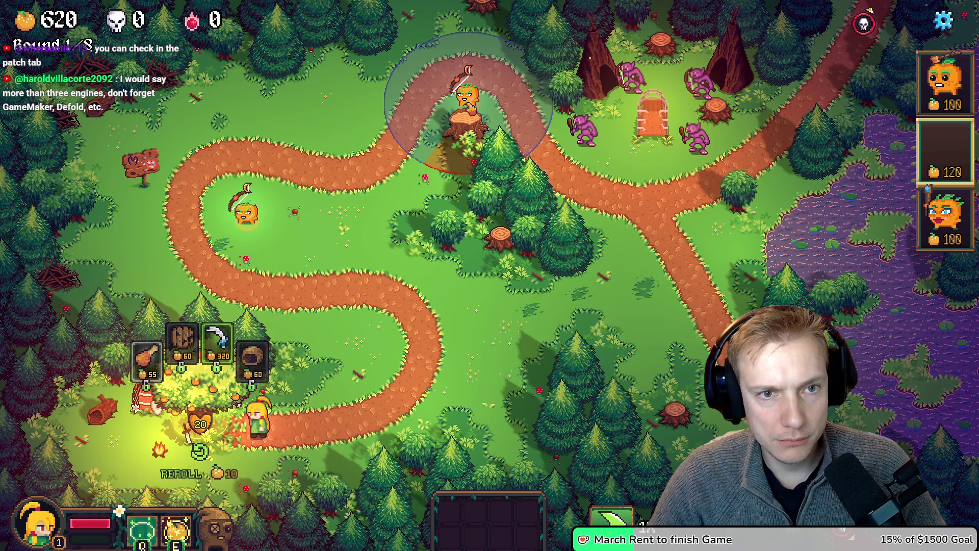
click(467, 112)
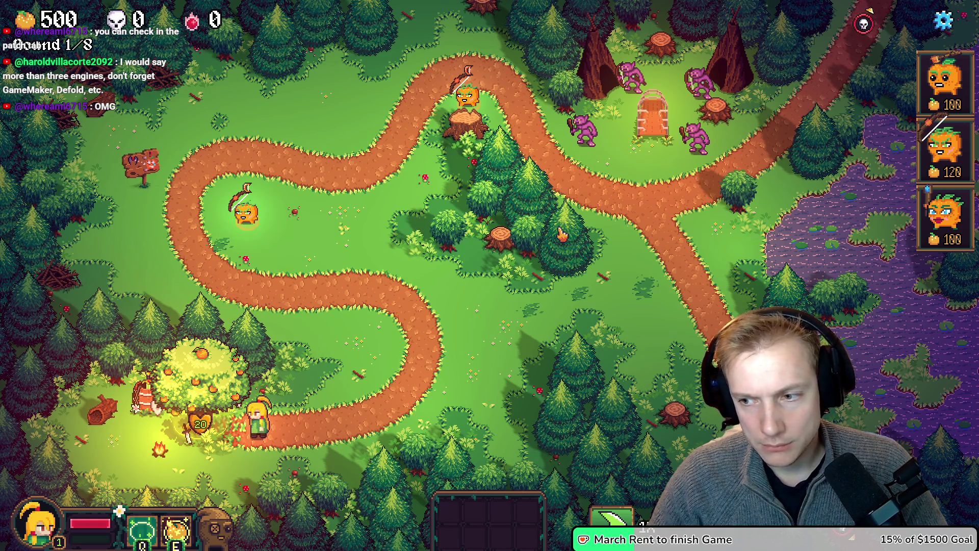
Leave the level for the skill tree and buy the top skill node.
key(Escape)
click(484, 444)
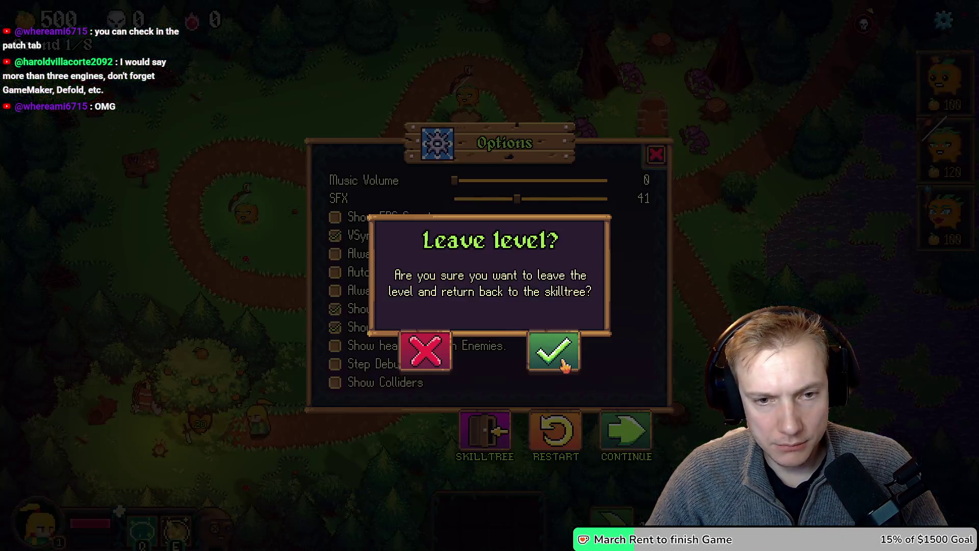
click(553, 350)
click(436, 55)
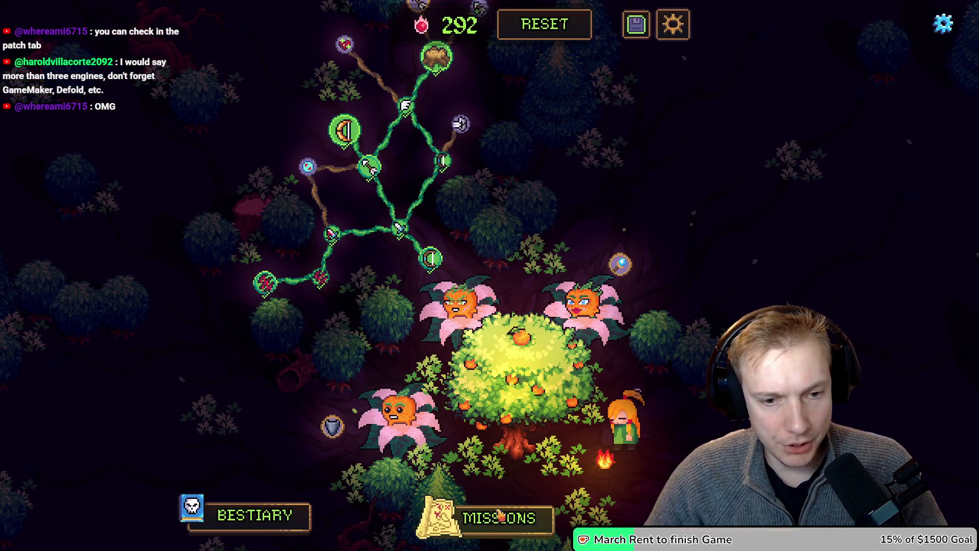
Relaunch Crossroads from the missions map and place the 100-cost tower on the upper stump.
click(492, 515)
click(437, 221)
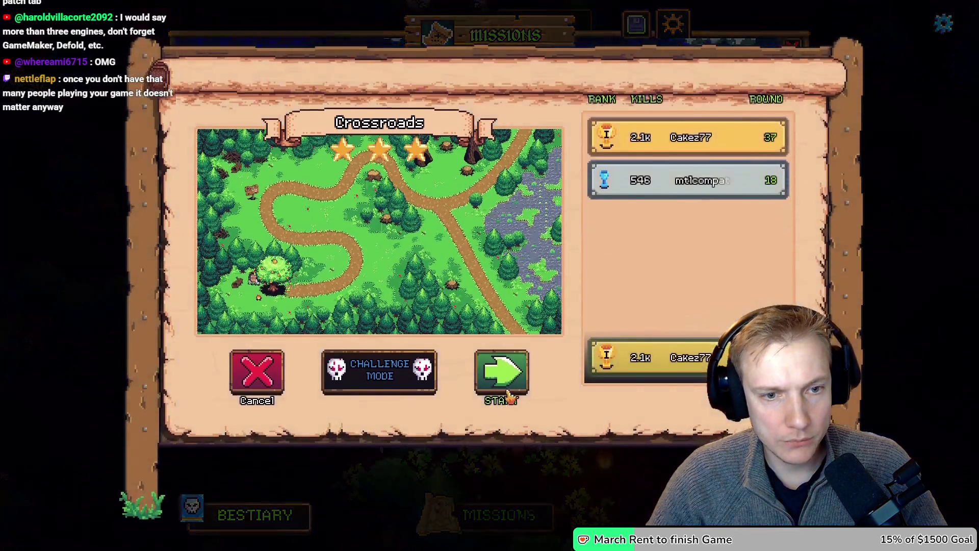
click(503, 372)
click(945, 82)
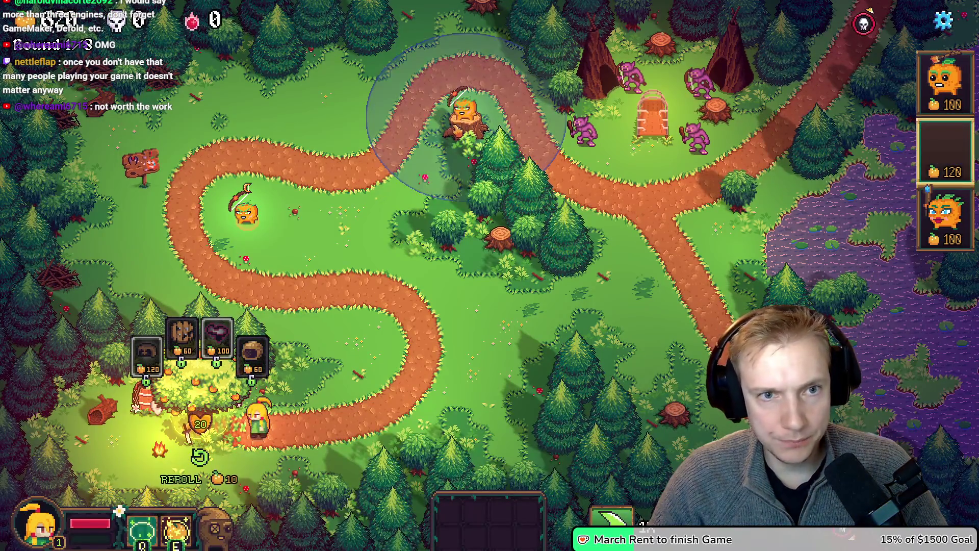
click(466, 102)
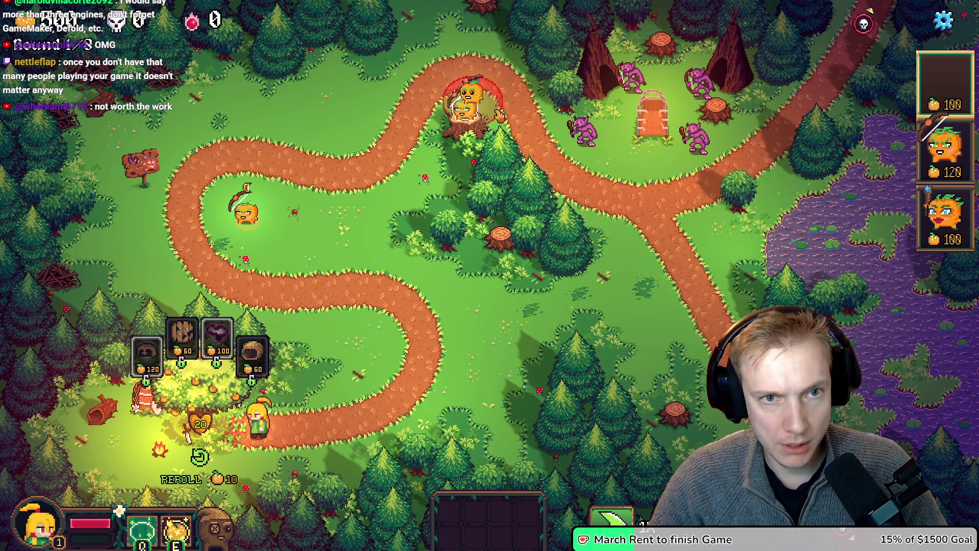
Leave the Crossroads level again for the skill tree.
key(Escape)
click(495, 432)
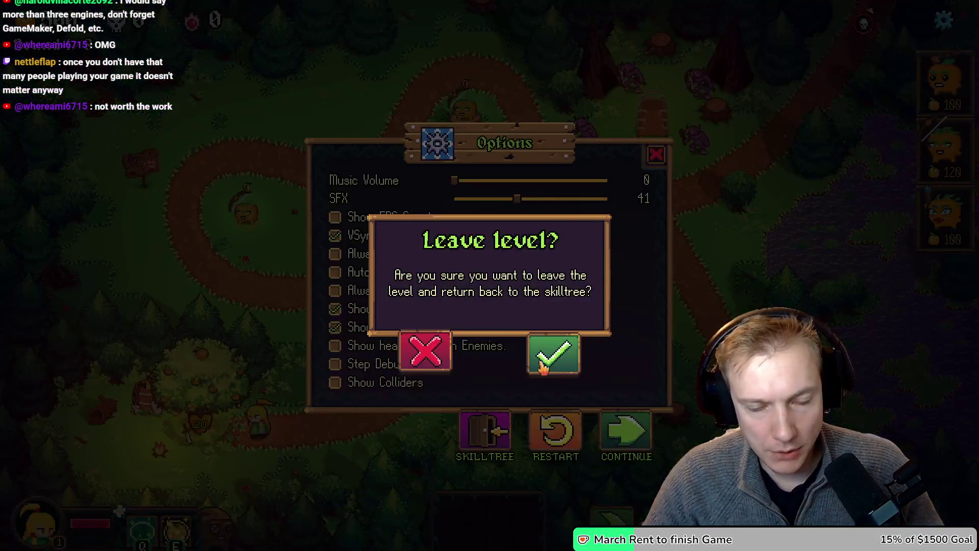
click(544, 356)
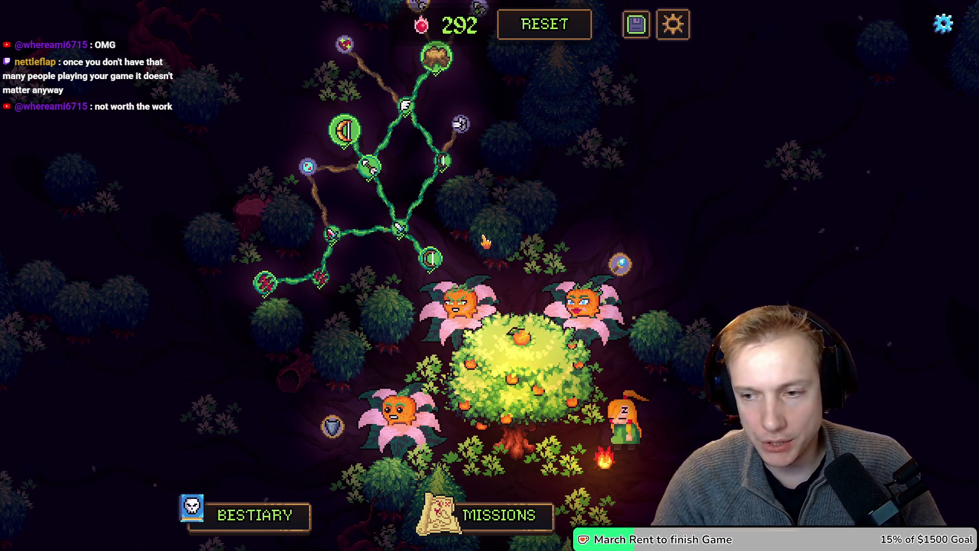
Open game.cpp and locate the demoLock code under #ifdef DEMO.
key(alt+Tab)
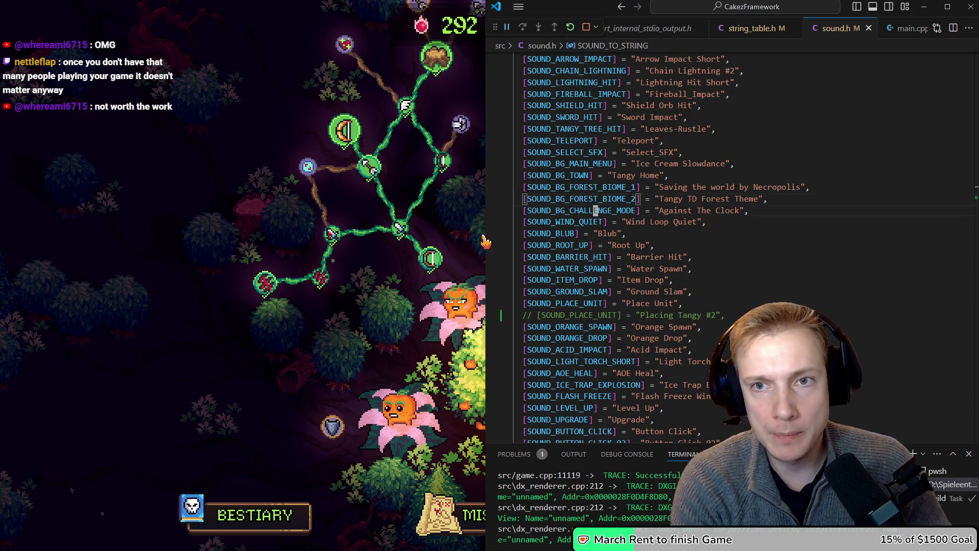
key(ctrl+p)
key(Return)
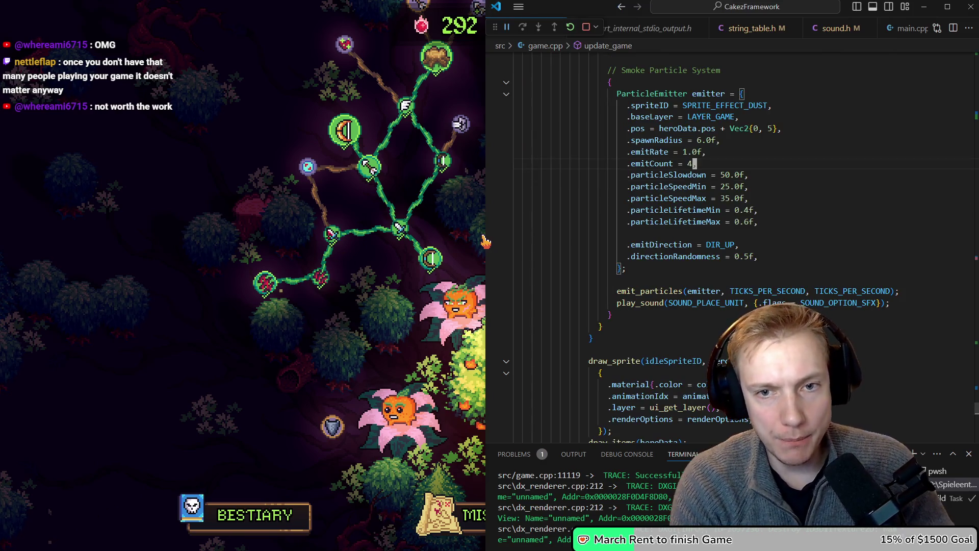
key(F3)
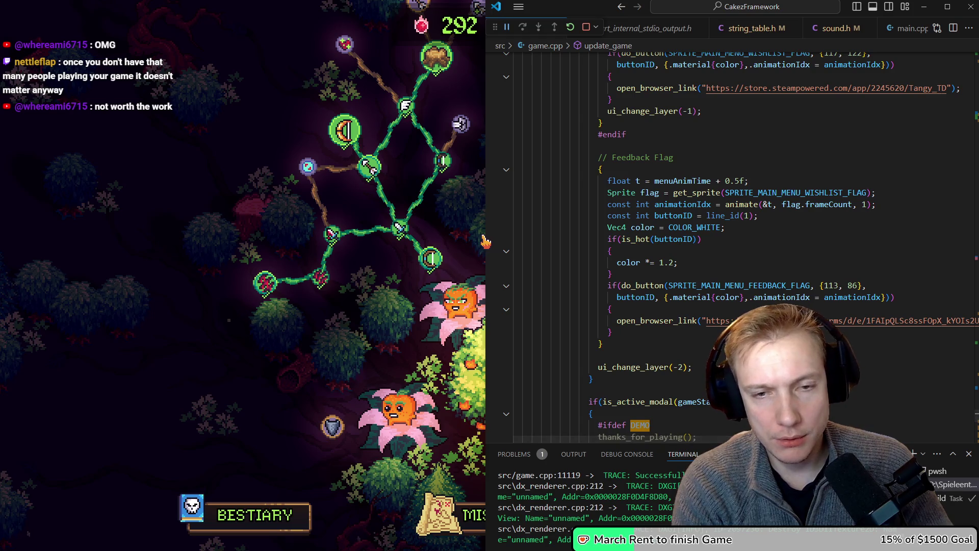
key(F3)
key(Escape)
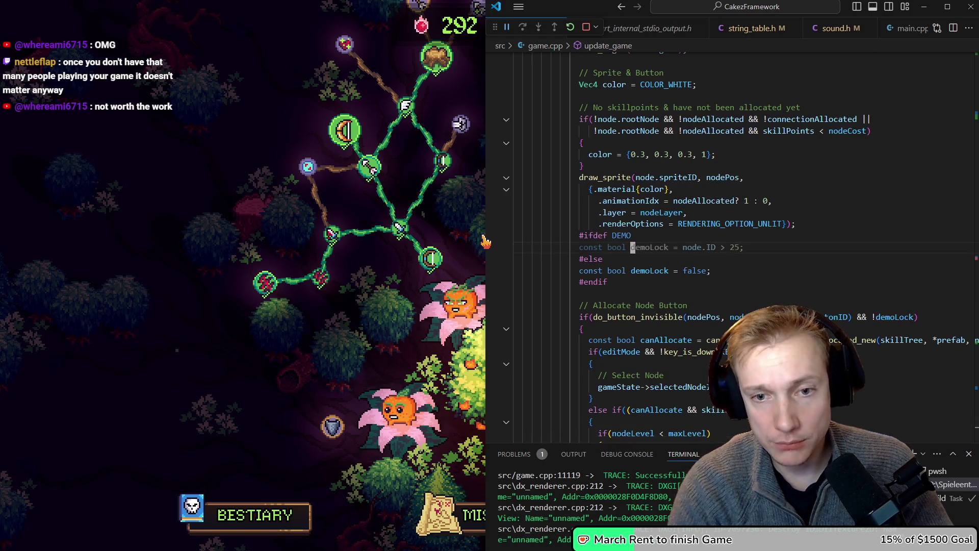
key(Down)
key(Down)
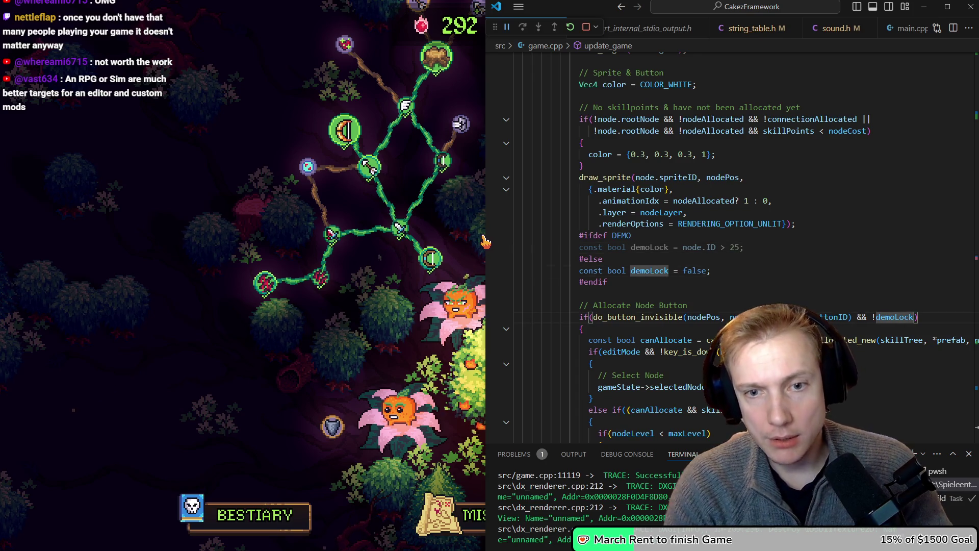
key(Up)
key(Up)
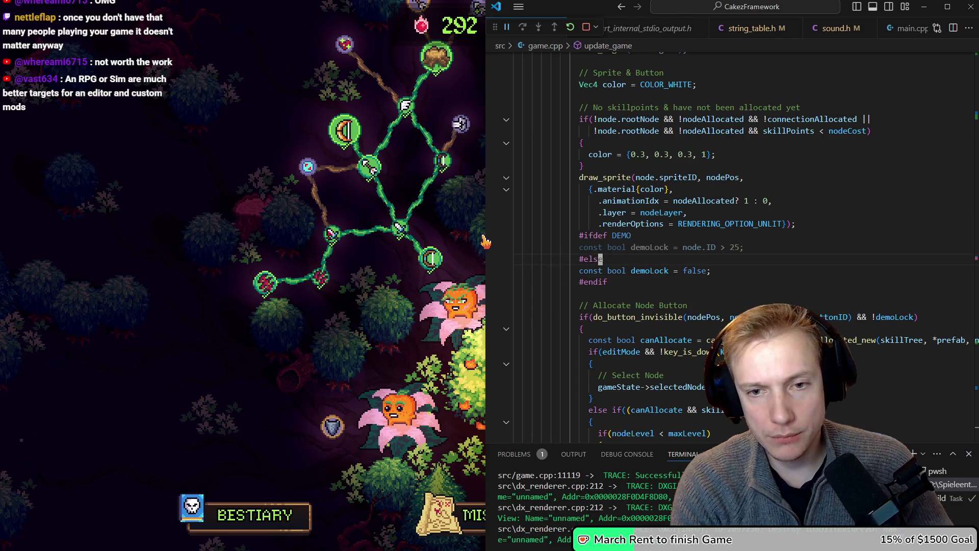
Change 'node.ID > 25' to 'node.ID >= 10' and rebuild the game.
key(BackSpace)
key(BackSpace)
text(10)
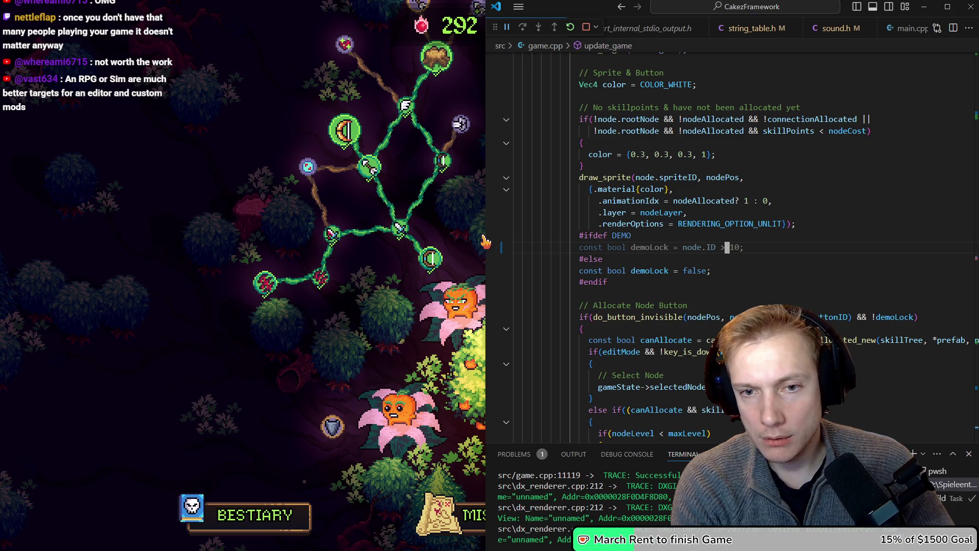
key(Left)
key(Left)
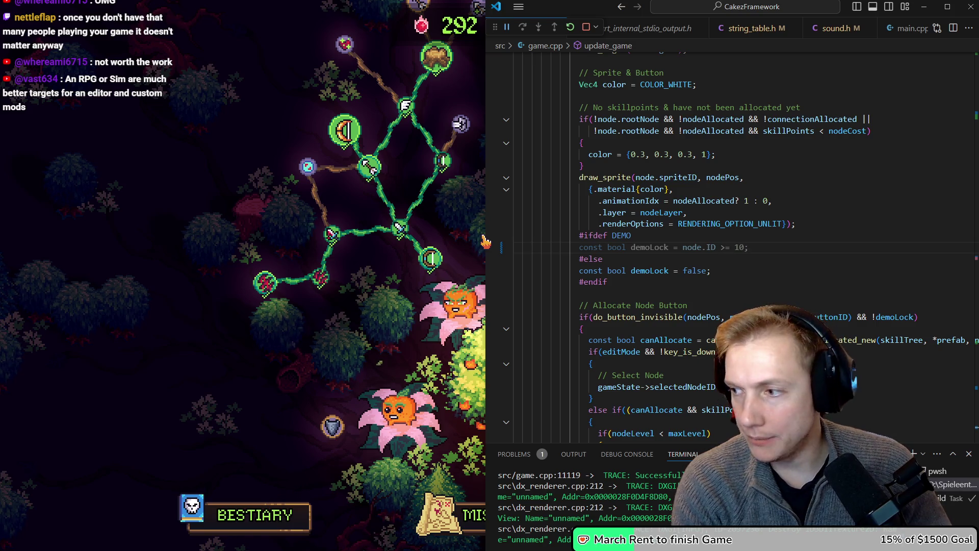
key(ctrl+shift+b)
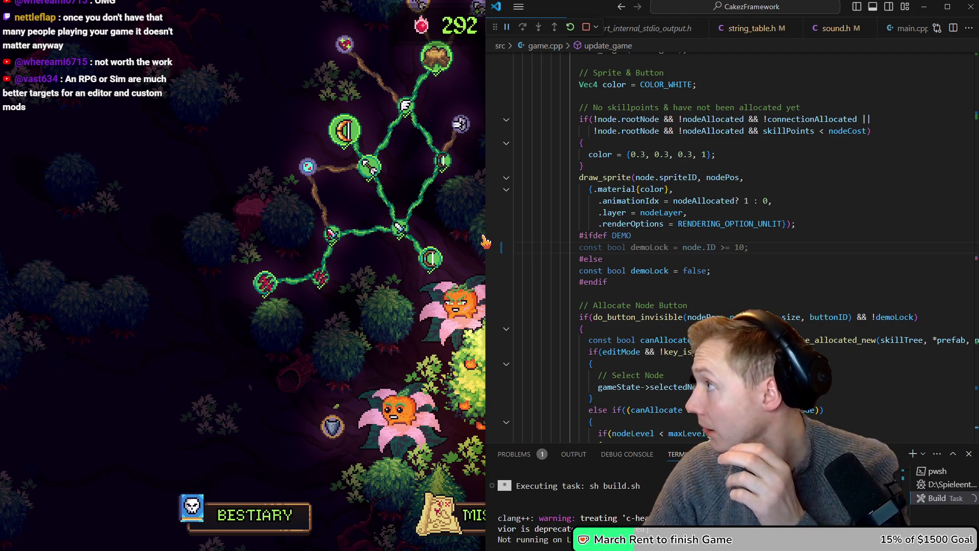
text(=)
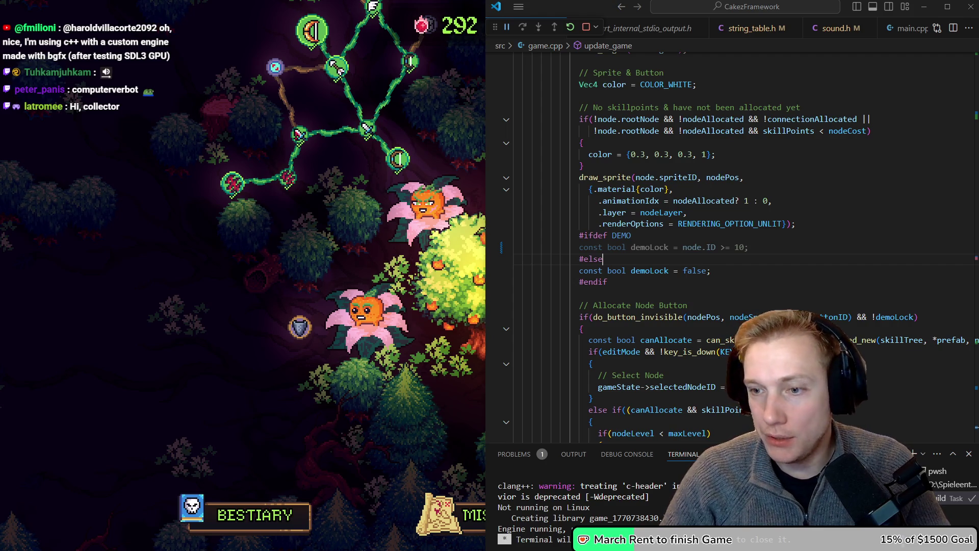
click(644, 213)
key(Down)
key(Down)
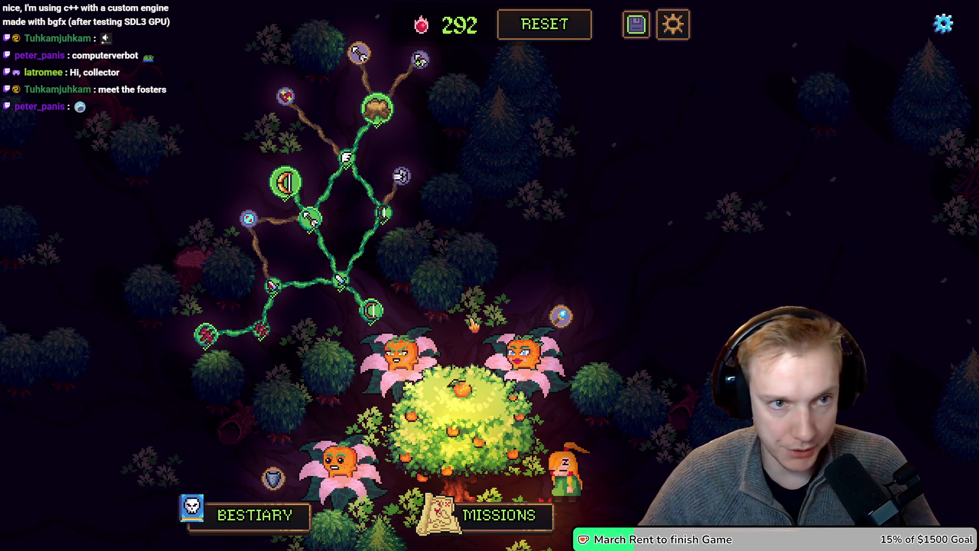
Refund the stump skill node.
drag(459, 171, 487, 251)
right_click(401, 194)
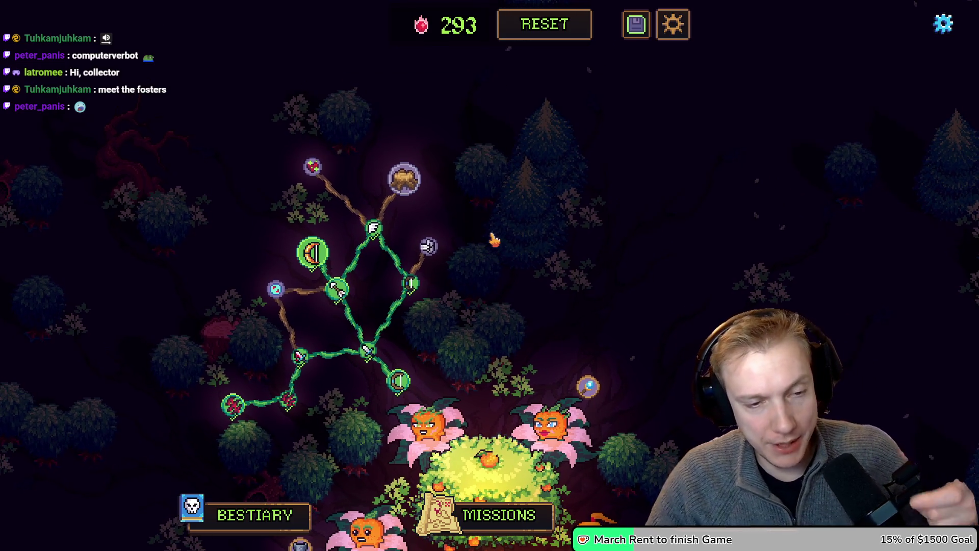
drag(520, 310, 535, 219)
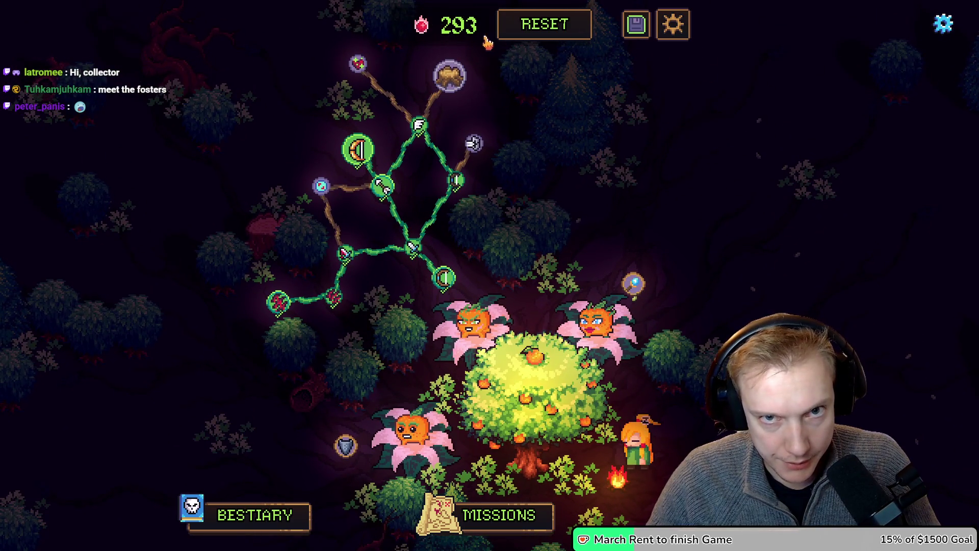
Reset the tree, buy Angriffstempo and the following node, and view the Verteidiger tooltip.
click(540, 26)
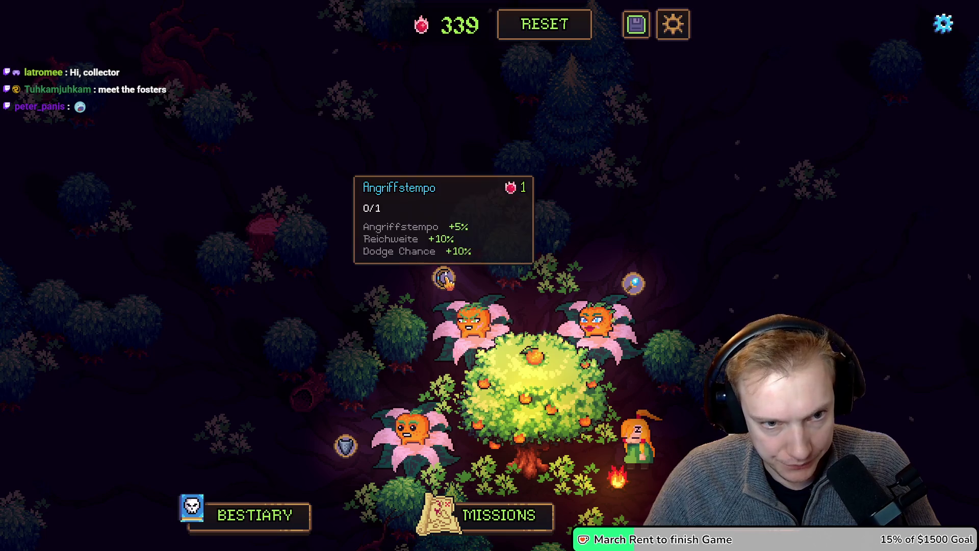
click(445, 279)
click(411, 247)
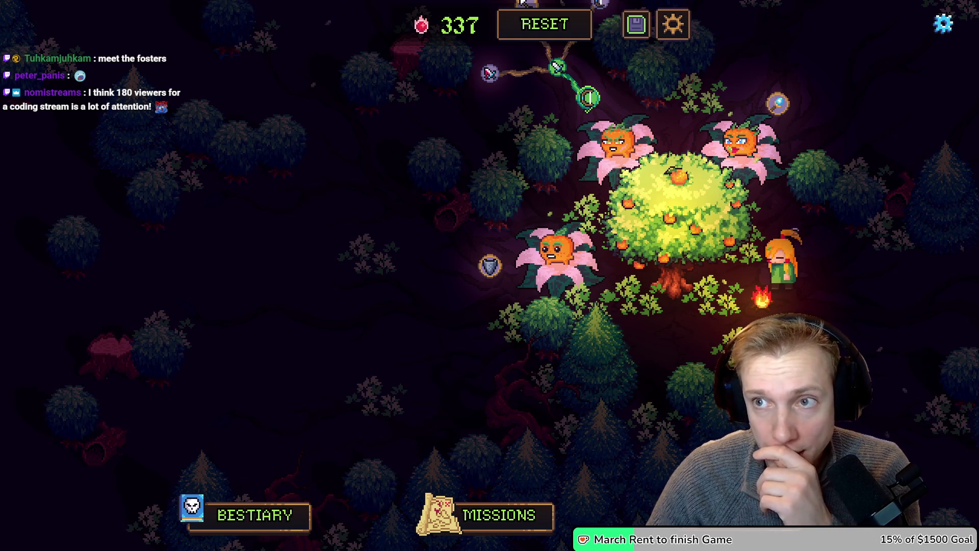
drag(592, 301, 561, 350)
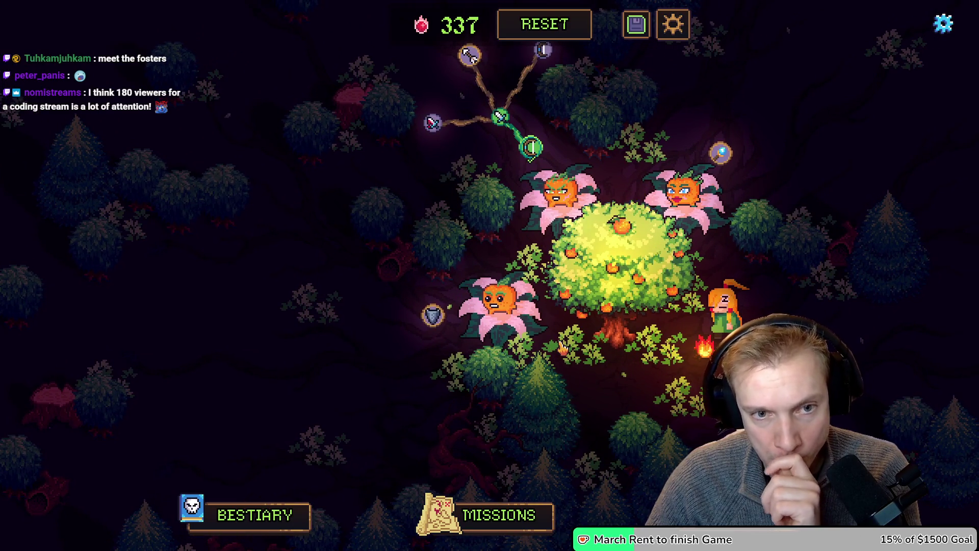
mouse_move(533, 332)
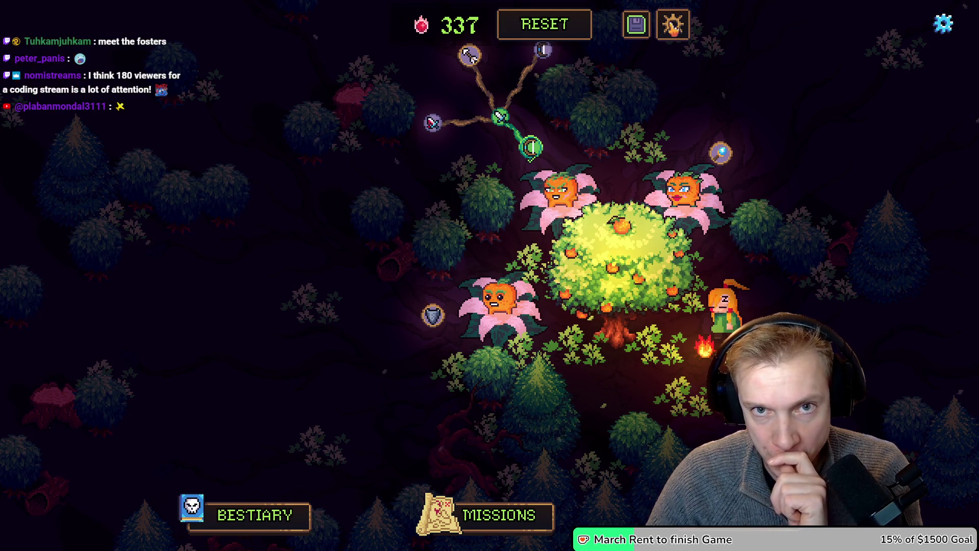
Enter the developer editor with F1 and pan and scroll across the numbered skill tree.
key(F1)
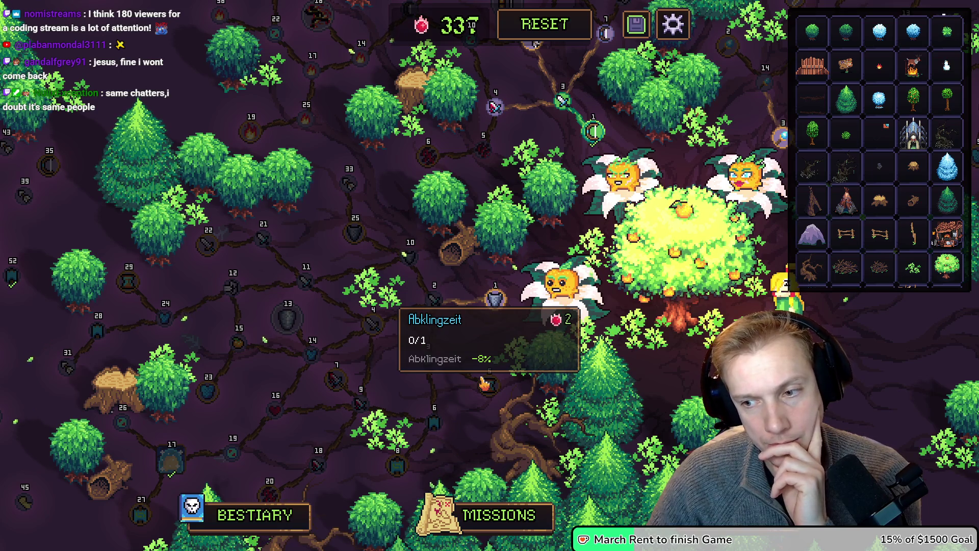
drag(448, 279, 498, 306)
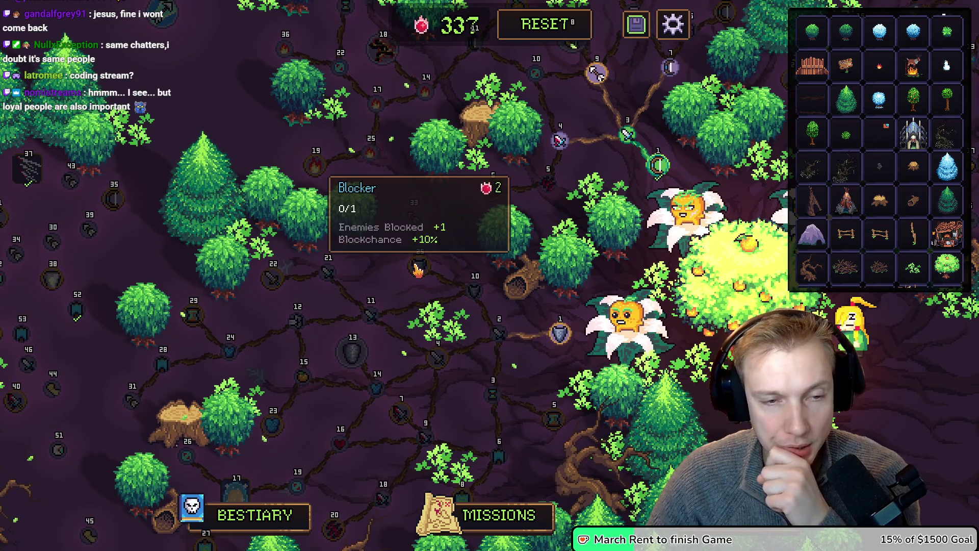
drag(419, 271, 449, 273)
mouse_move(355, 275)
mouse_down()
mouse_move(403, 275)
mouse_move(396, 254)
mouse_up()
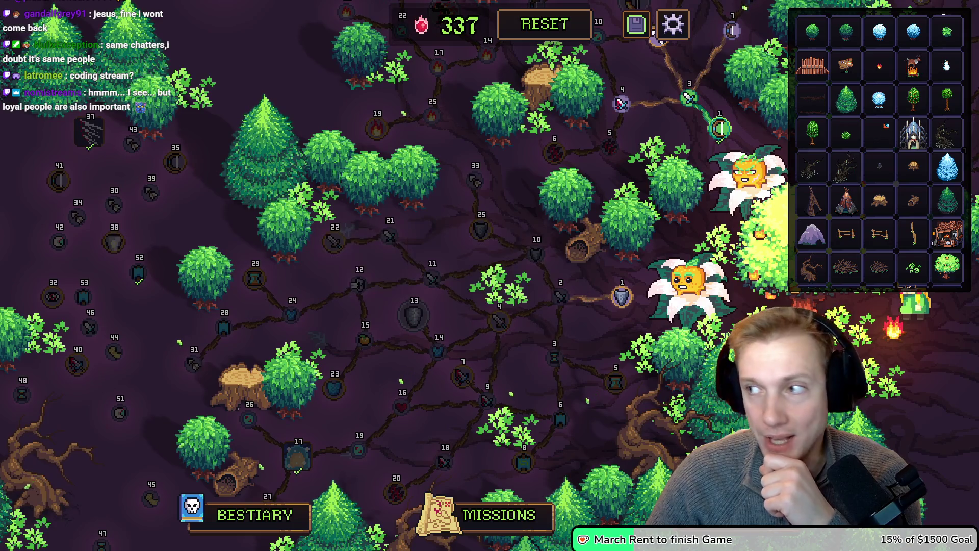
drag(441, 247, 430, 263)
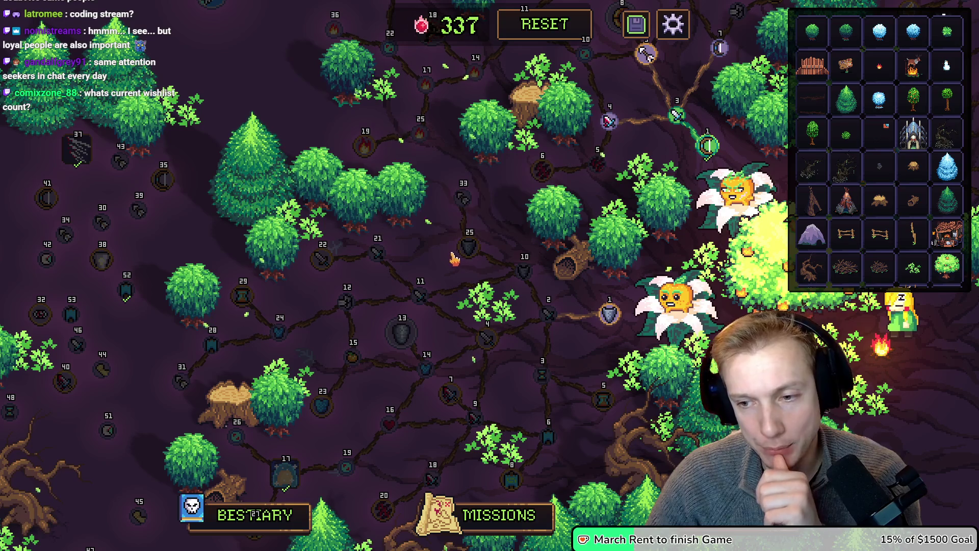
scroll(253, 514, down, 1)
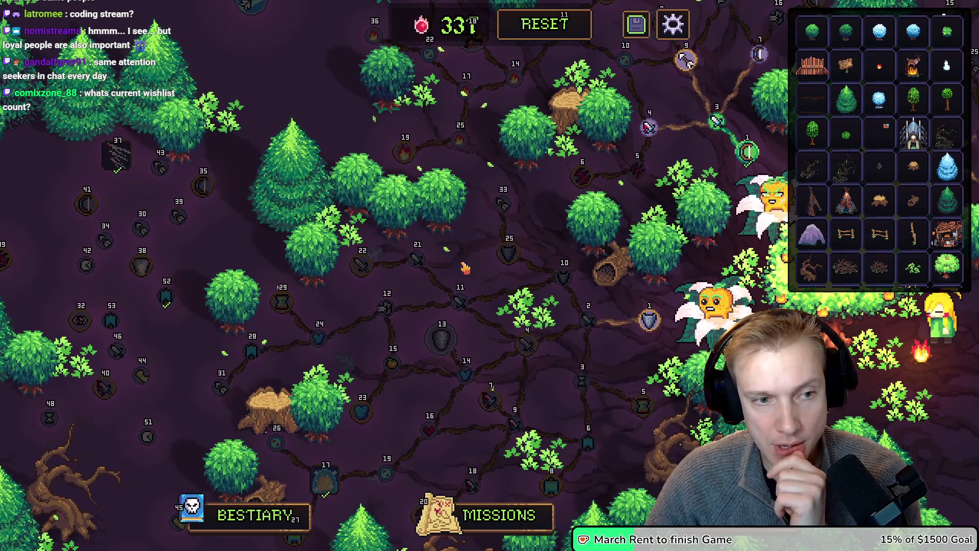
scroll(254, 513, down, 1)
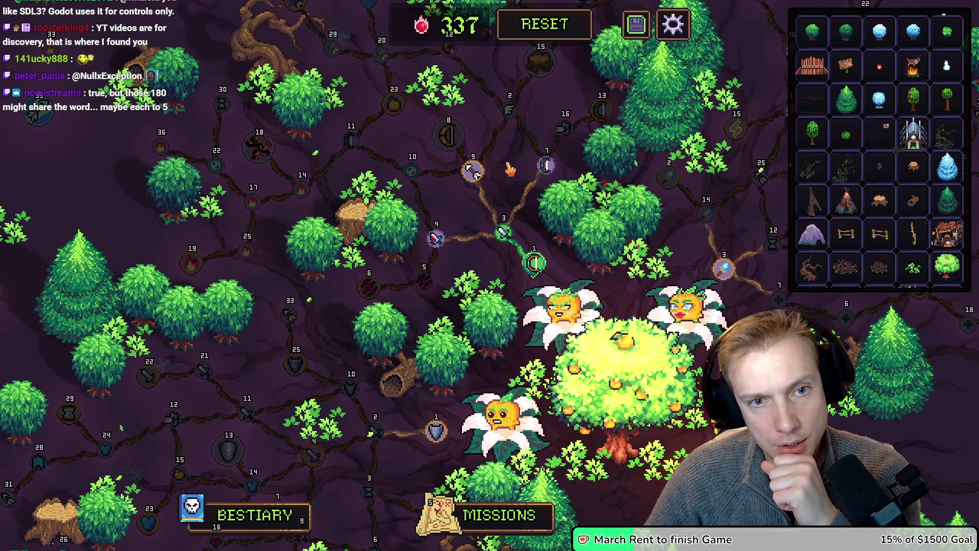
mouse_move(547, 165)
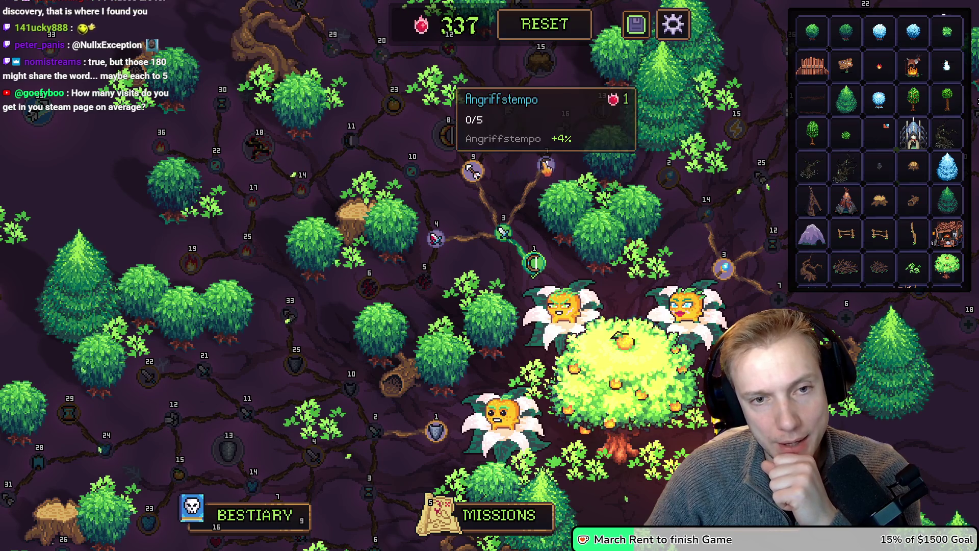
mouse_move(456, 137)
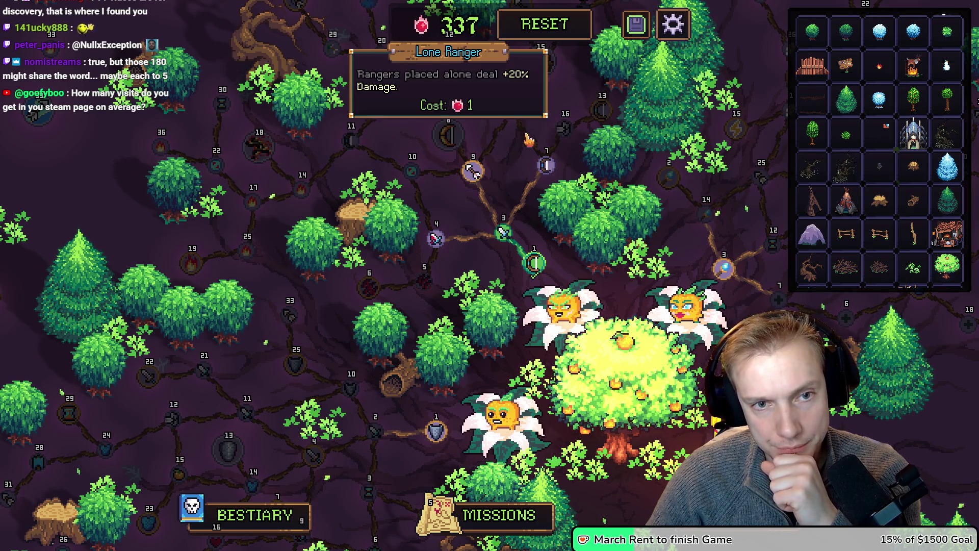
mouse_move(474, 175)
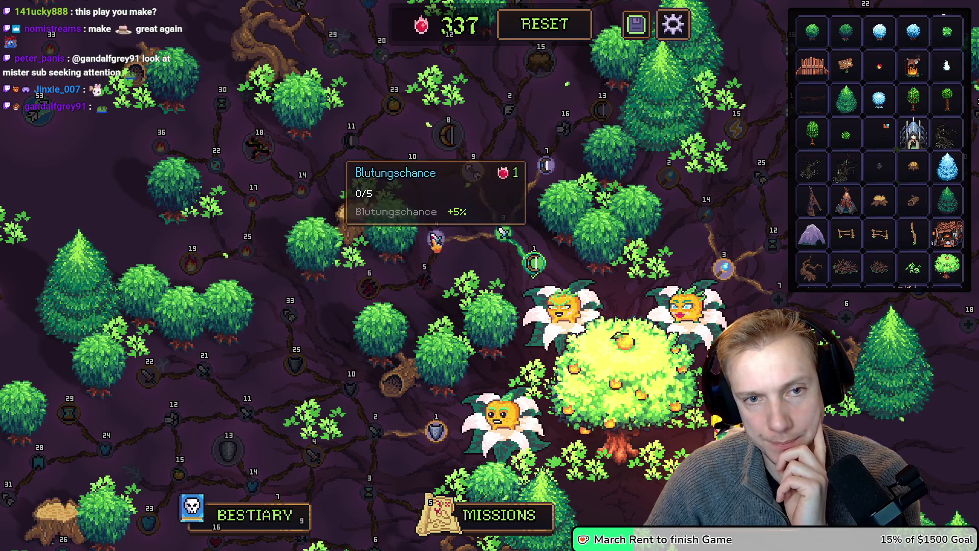
mouse_move(368, 293)
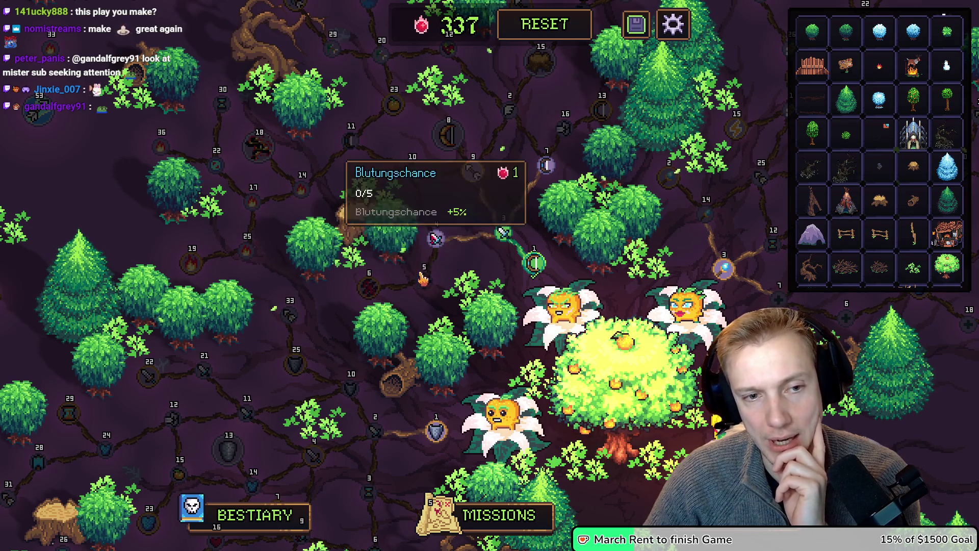
mouse_move(453, 270)
mouse_move(429, 258)
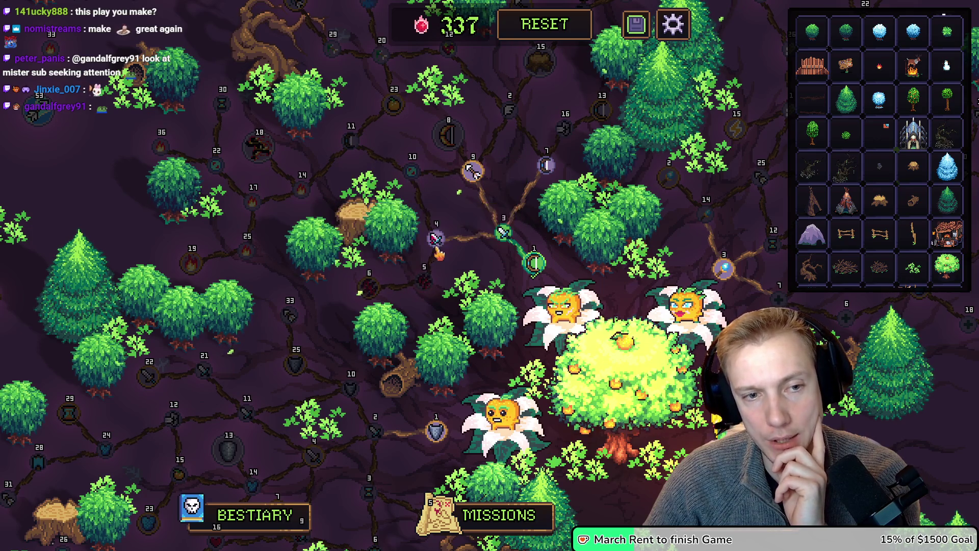
click(439, 513)
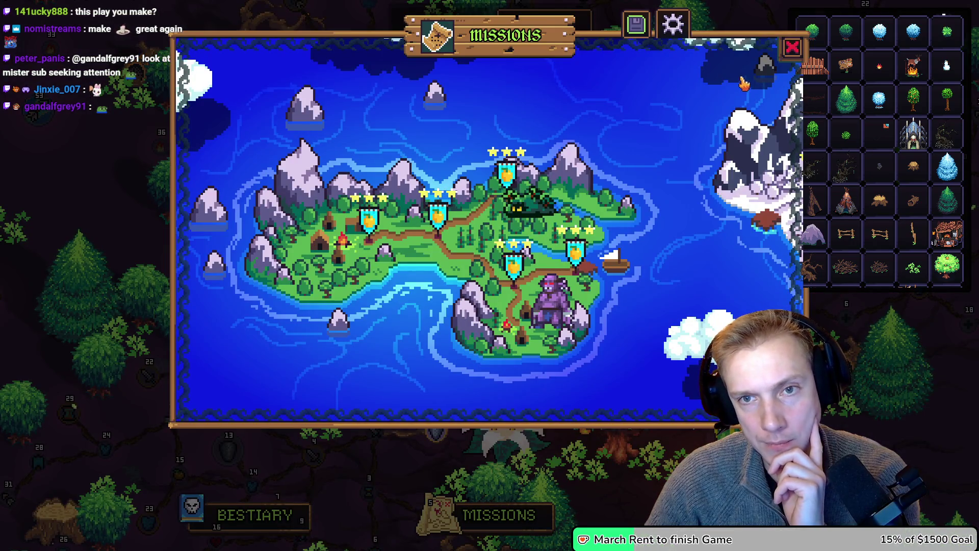
Close the missions map to return to the skill tree.
click(793, 49)
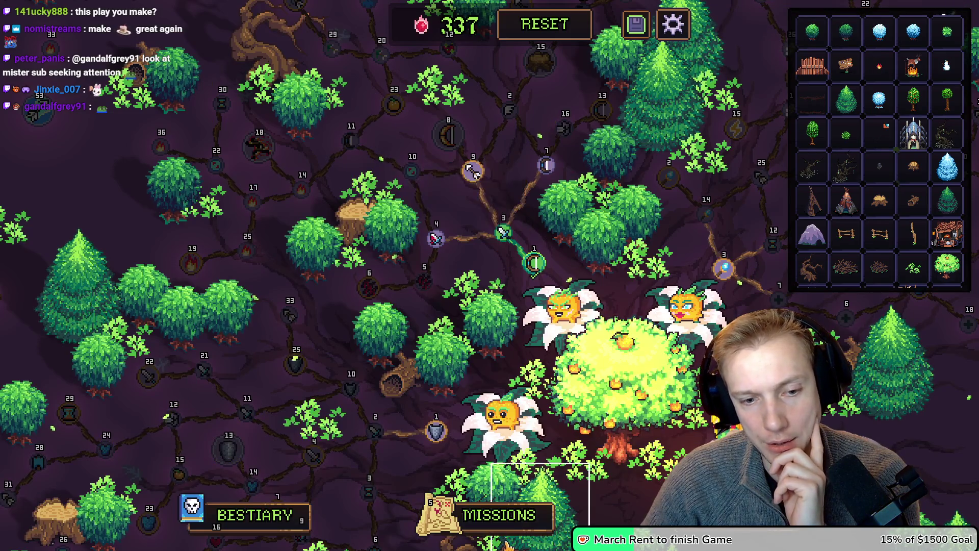
click(439, 512)
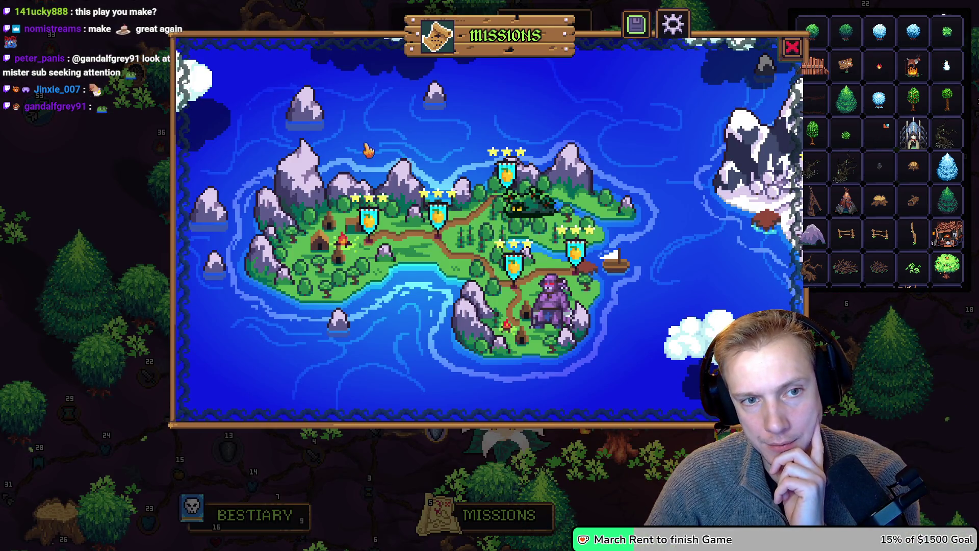
click(792, 48)
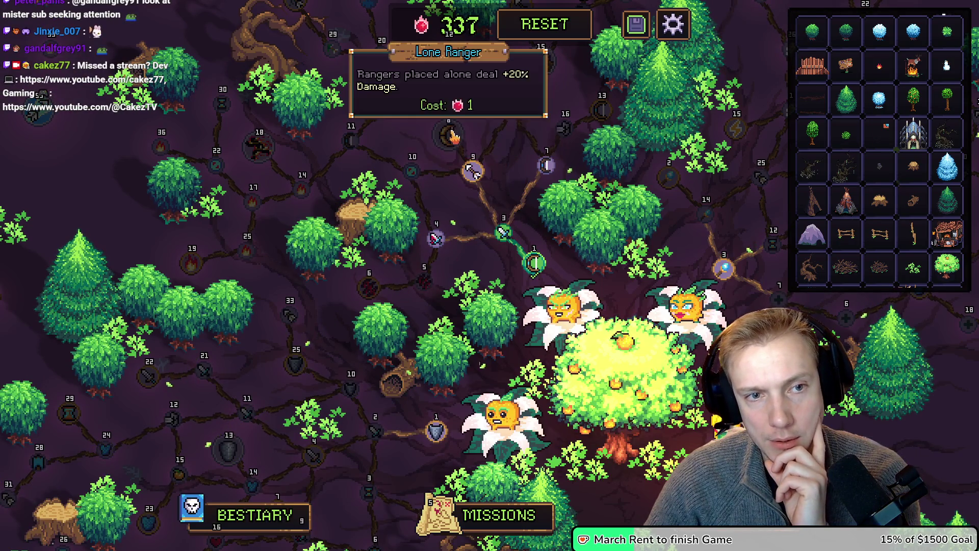
Pan around the skill tree, then switch to the SteamDB player chart in Firefox.
drag(448, 135, 419, 177)
drag(508, 123, 513, 66)
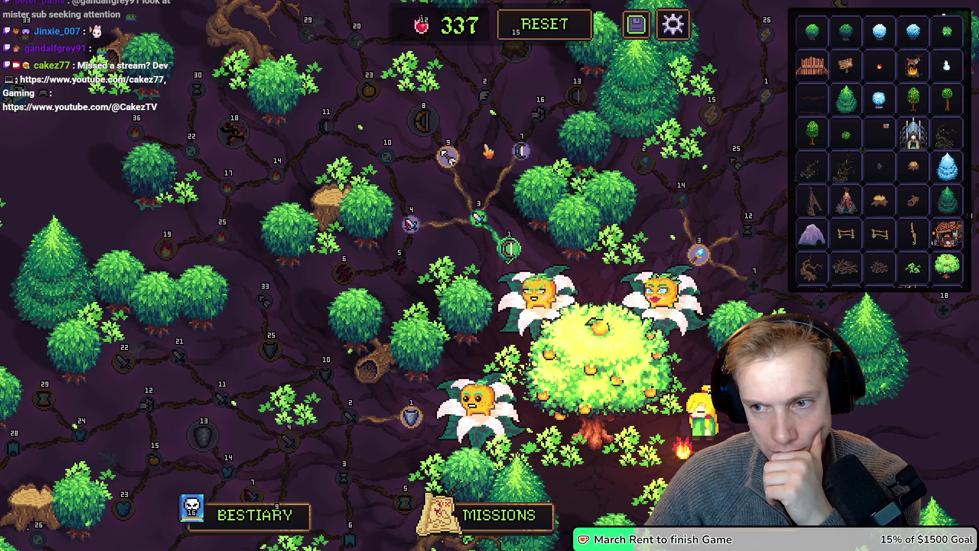
mouse_move(525, 151)
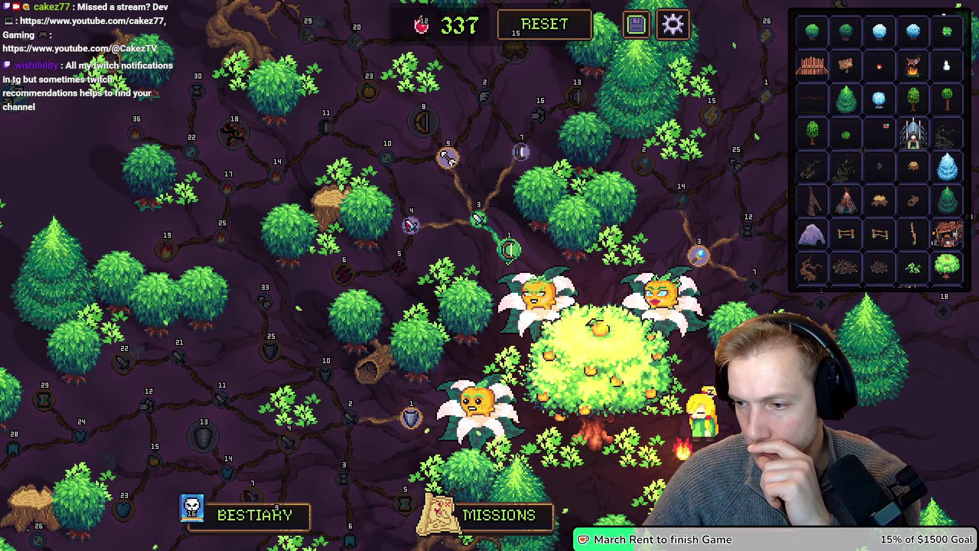
key(alt+Tab)
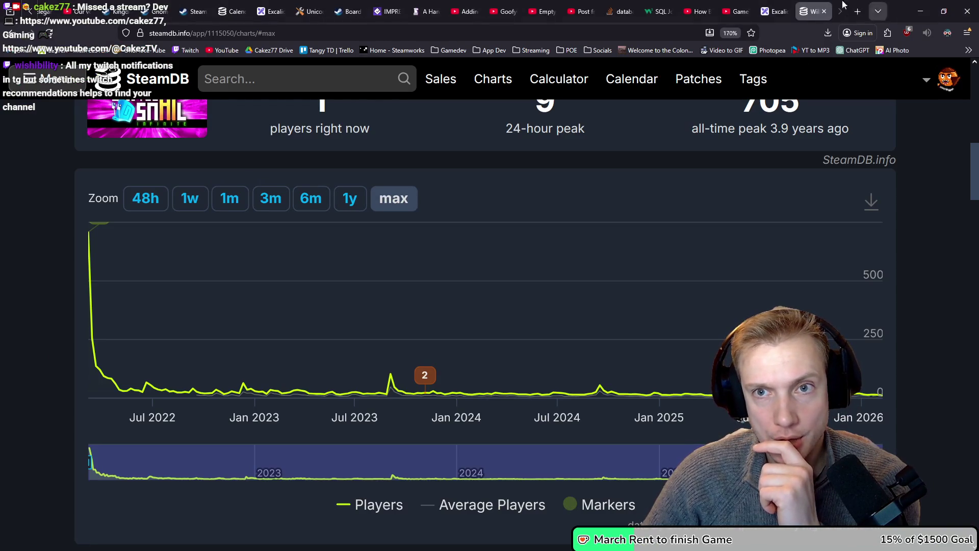
Minimize the Firefox SteamDB window.
click(920, 11)
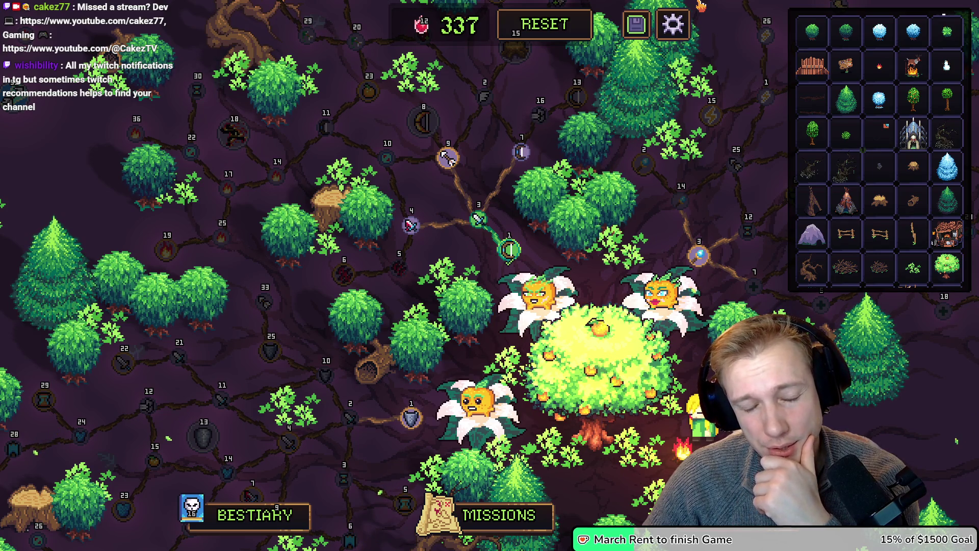
Save the edited skill tree and exit the developer editor view.
mouse_move(731, 143)
mouse_down()
mouse_move(702, 190)
mouse_move(623, 204)
mouse_up()
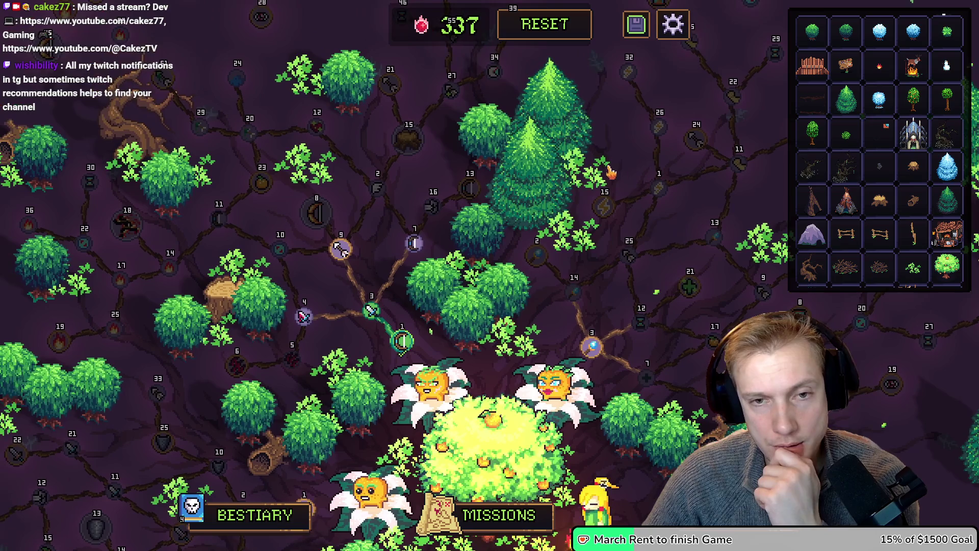
click(636, 29)
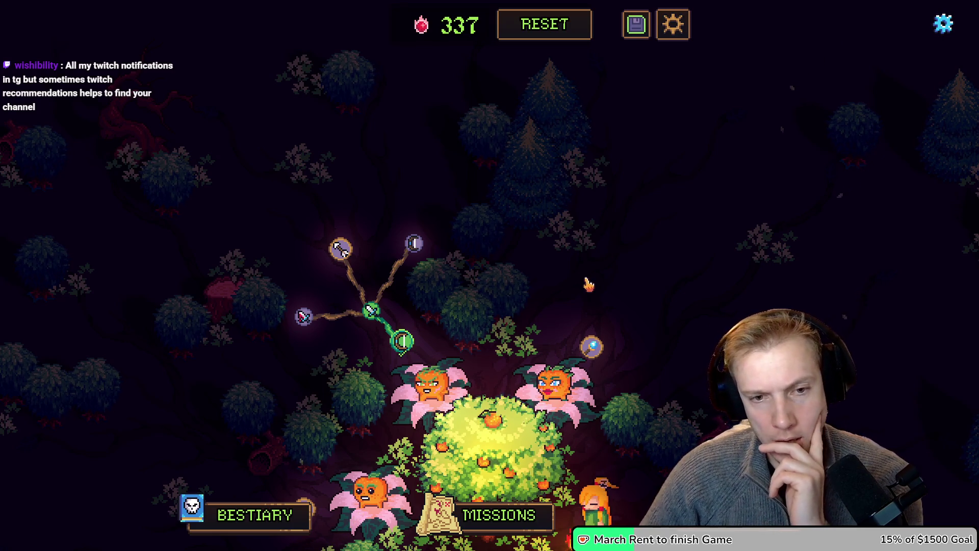
key(s)
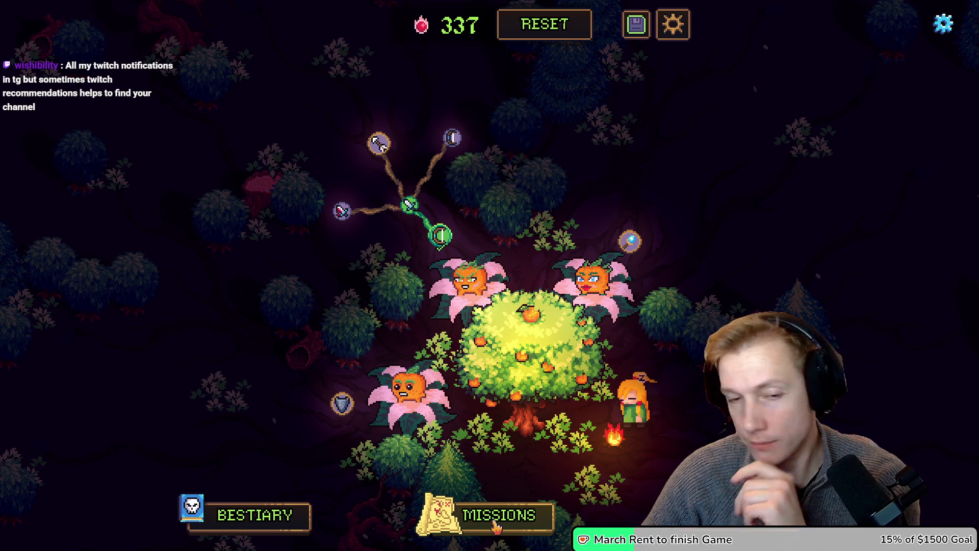
Open and close the missions map, then bring the SteamDB browser forward.
click(495, 525)
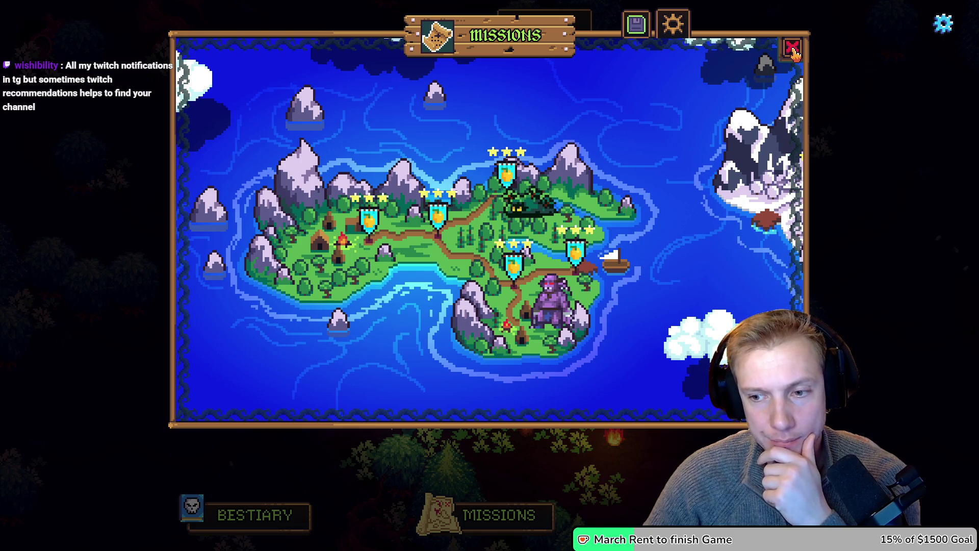
click(791, 48)
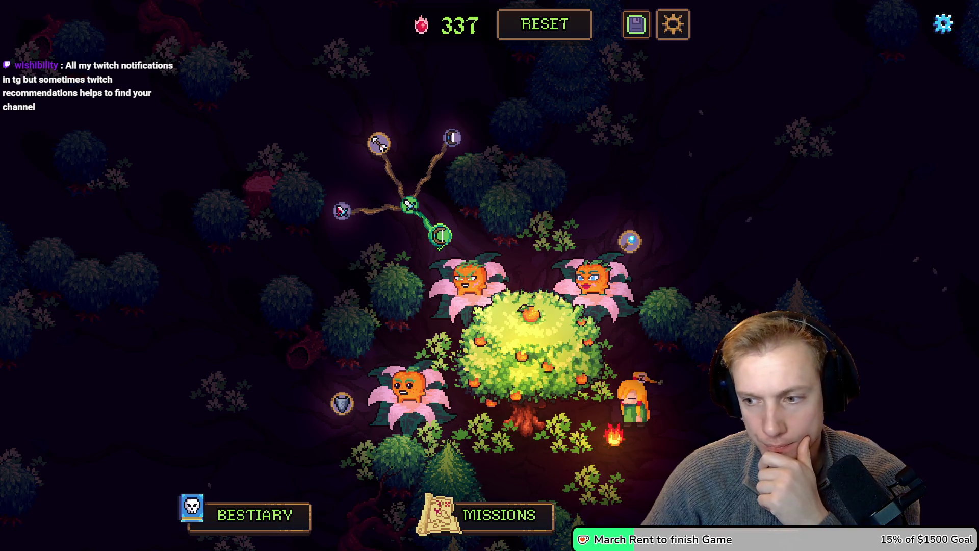
key(alt+Tab)
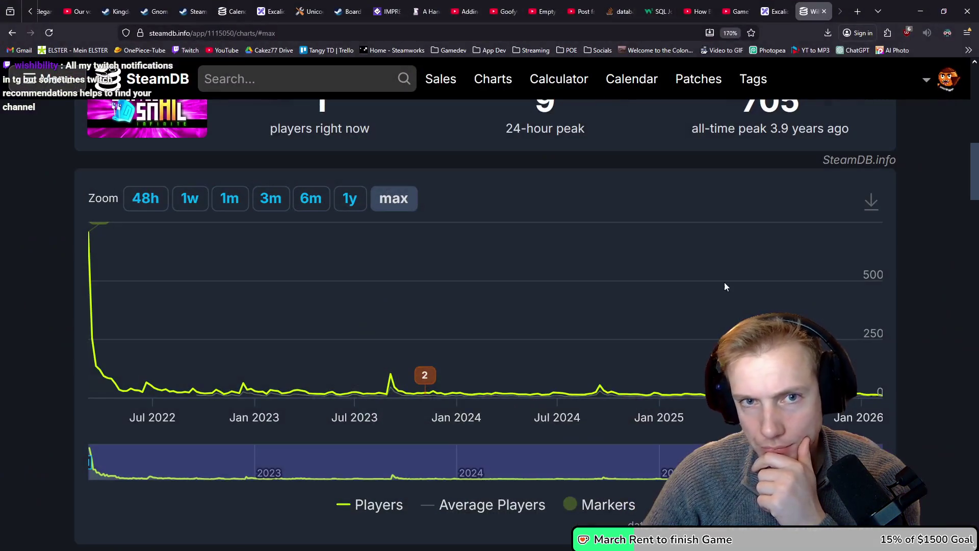
In the Excalidraw tab, draw a short red line under the 12 on the calendar.
key(ctrl+shift+Tab)
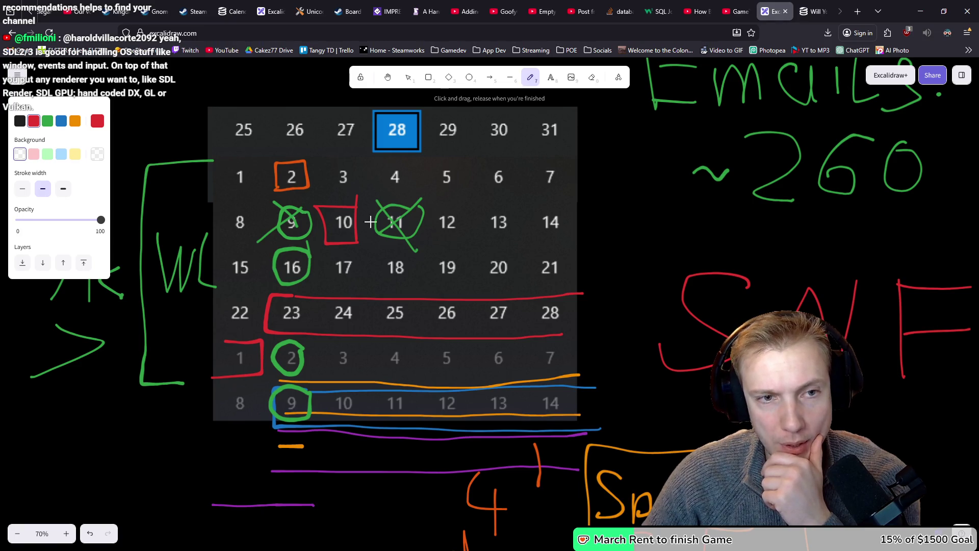
drag(427, 235, 467, 232)
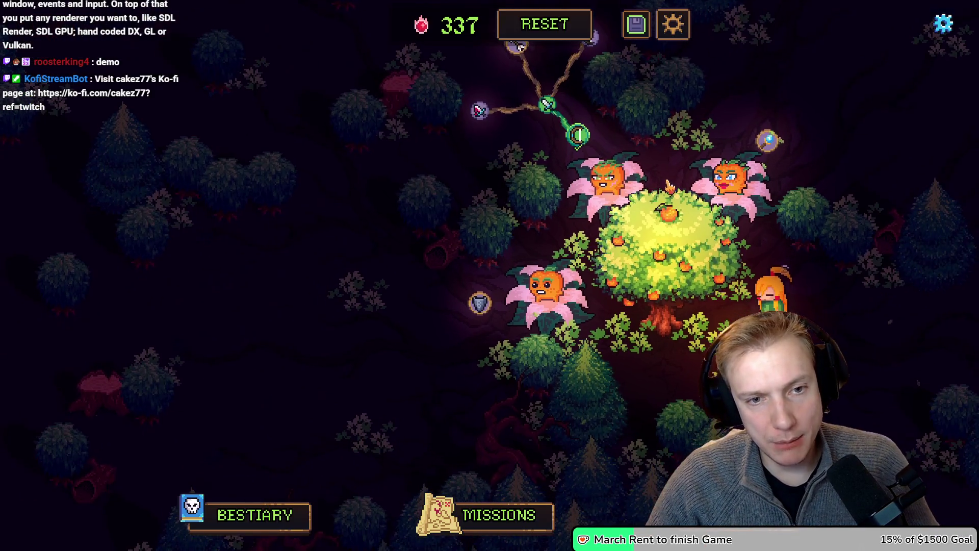
Toggle the editor view with F1 and read two skill-node tooltips, including Blutungschance.
key(F1)
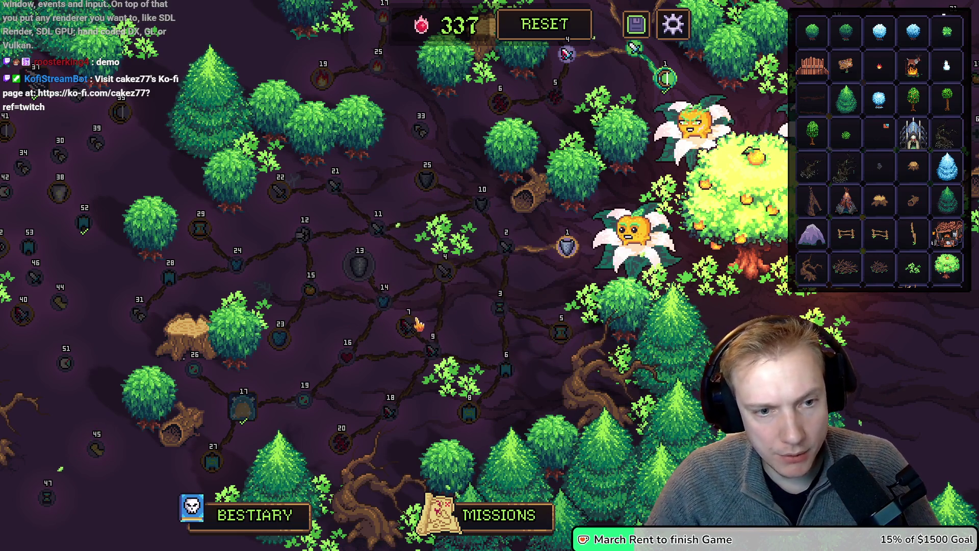
mouse_move(410, 330)
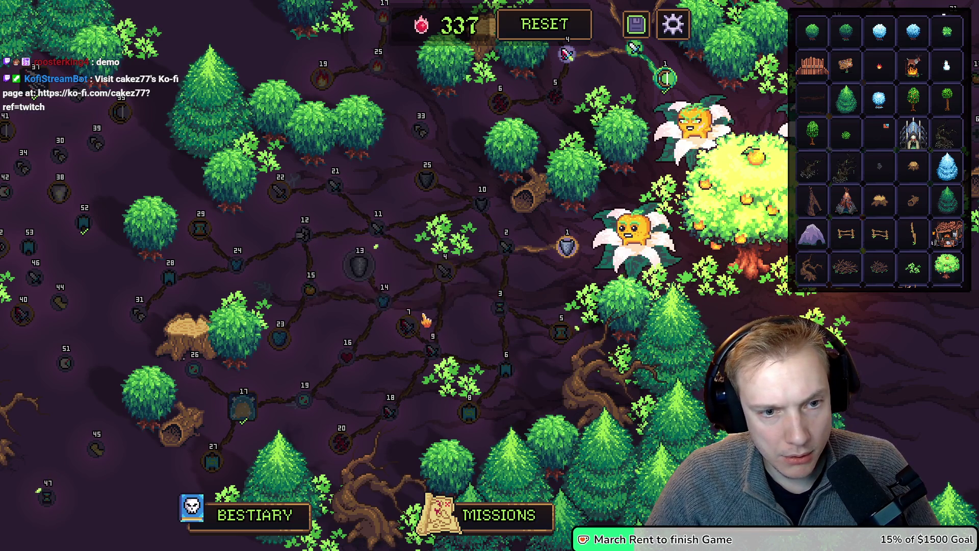
mouse_move(431, 179)
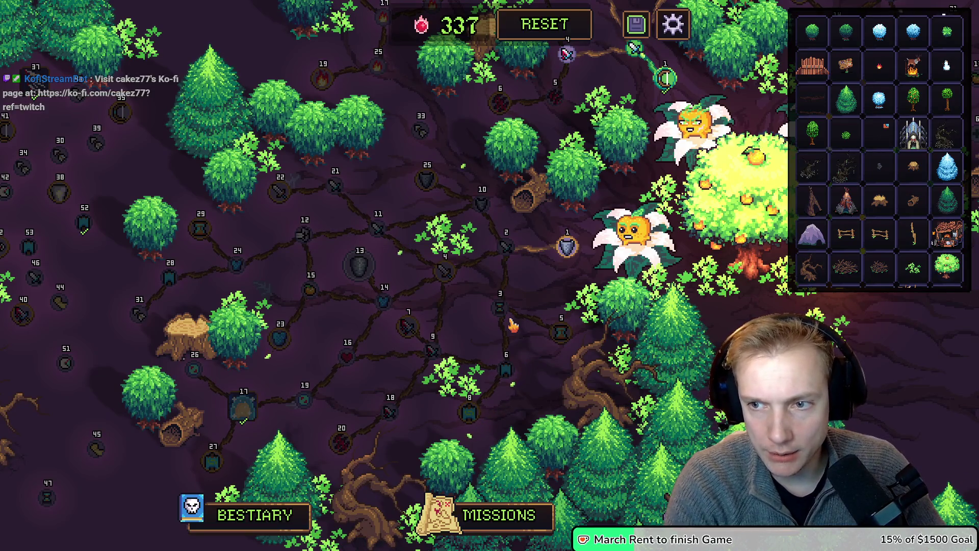
key(alt+Tab)
Paste the Blutungschance tooltip screenshot into Paint, then return to the game's skill tree.
key(ctrl+v)
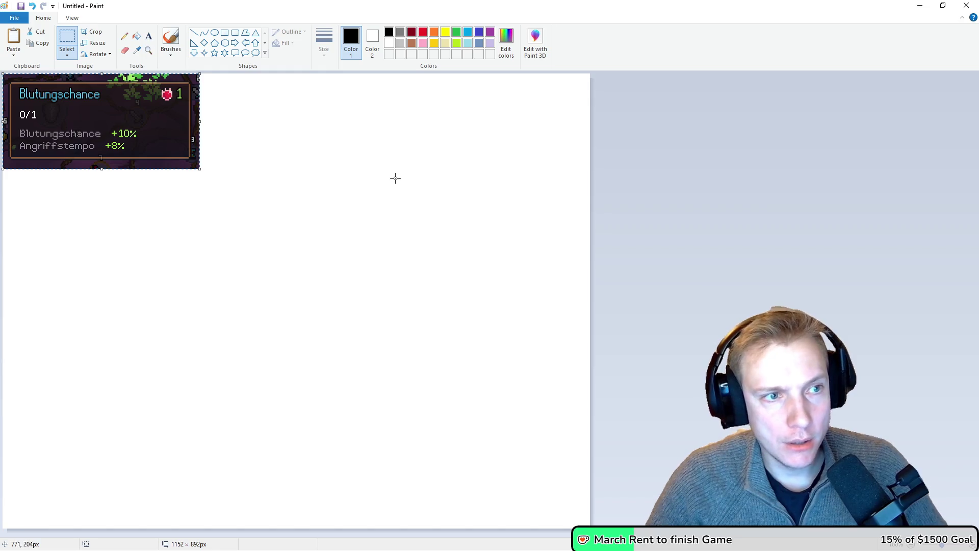
key(alt+Tab)
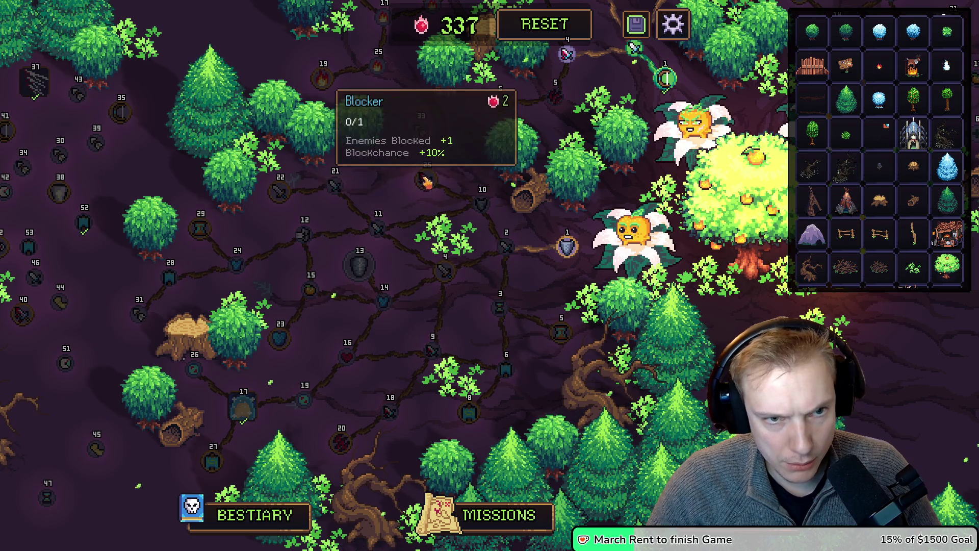
click(427, 181)
Move the Blocker node down, slide Blutungschance into its old spot, and open Blutungschance's settings.
click(426, 181)
drag(426, 181, 408, 331)
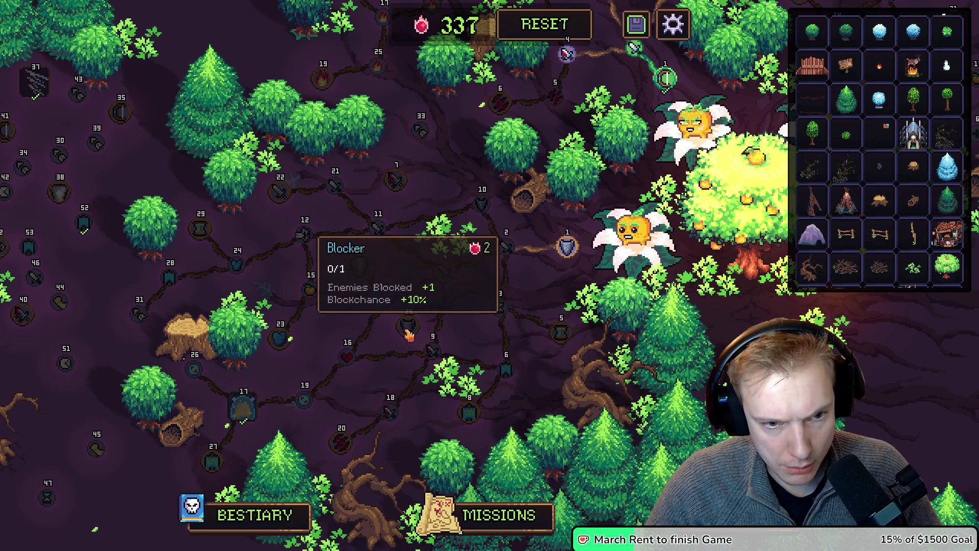
drag(396, 179, 430, 182)
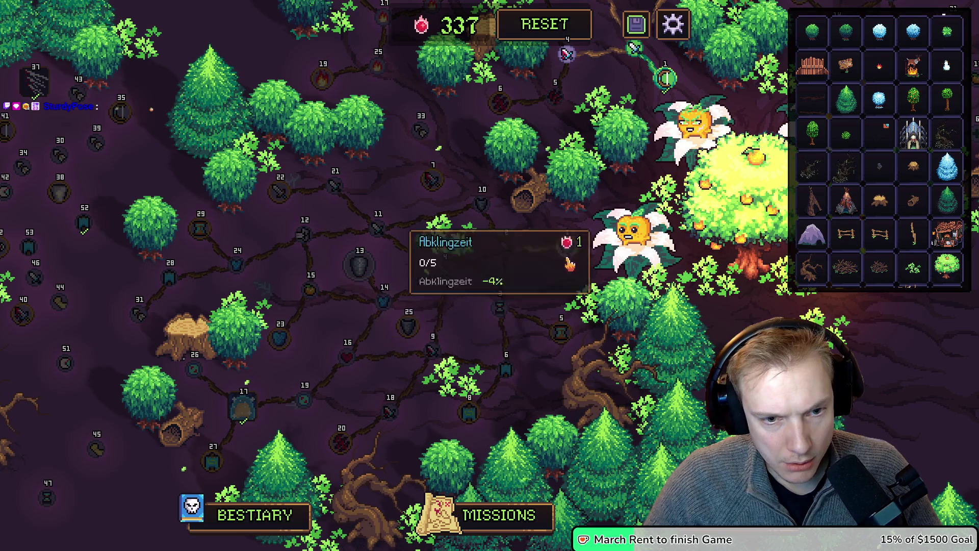
click(408, 327)
click(434, 184)
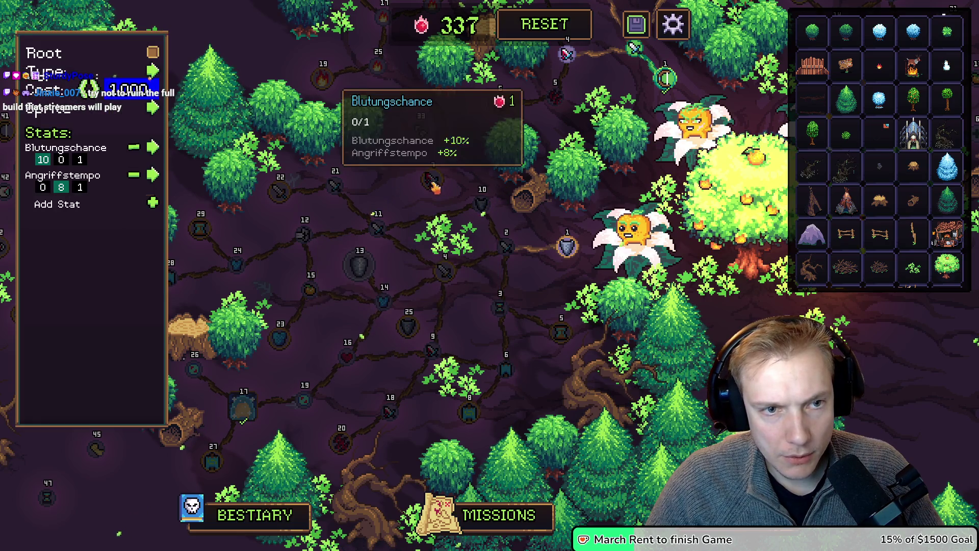
Replace the node's first stat, Bleed Chance, with Blocker, keeping values 10, 0, 1.
click(152, 173)
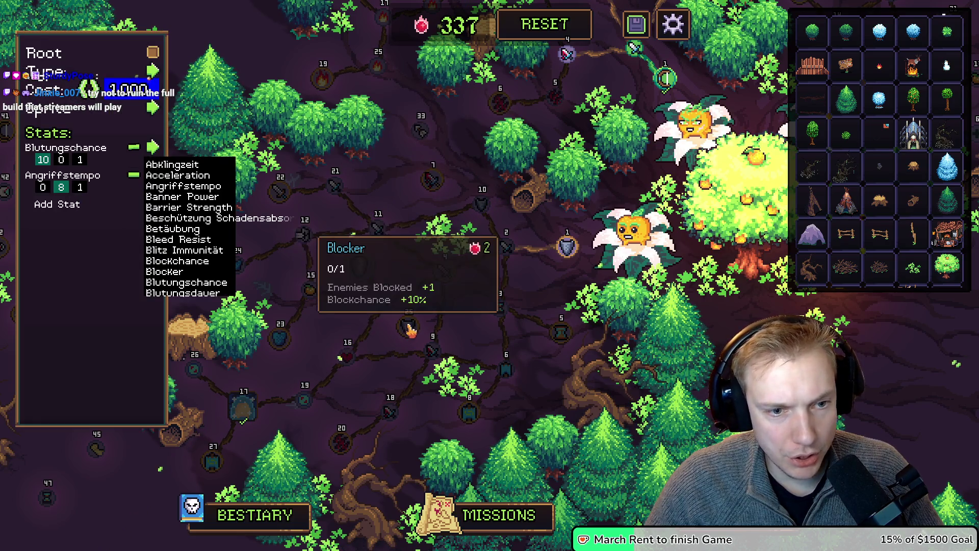
scroll(183, 197, down, 7)
scroll(194, 214, down, 1)
scroll(192, 240, up, 6)
scroll(190, 244, down, 11)
scroll(195, 235, down, 20)
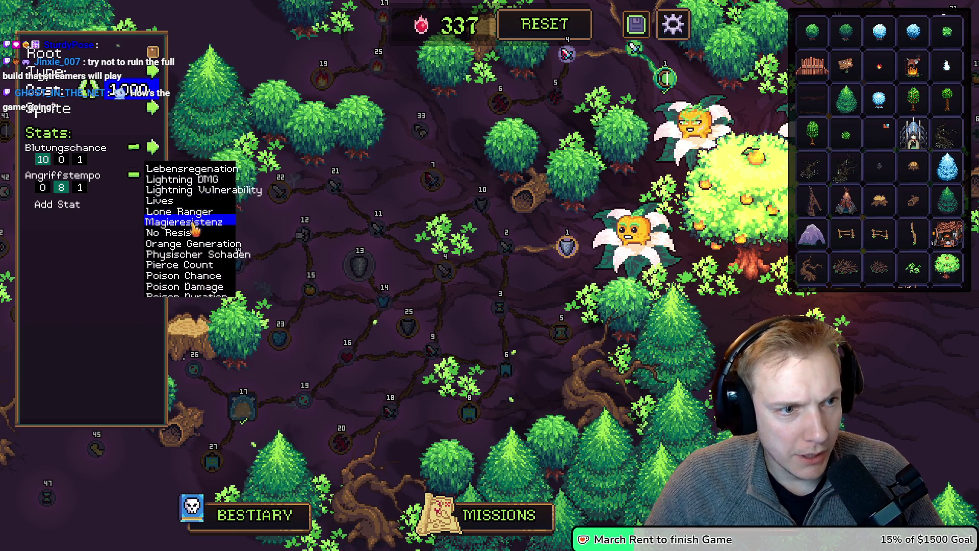
scroll(195, 233, down, 5)
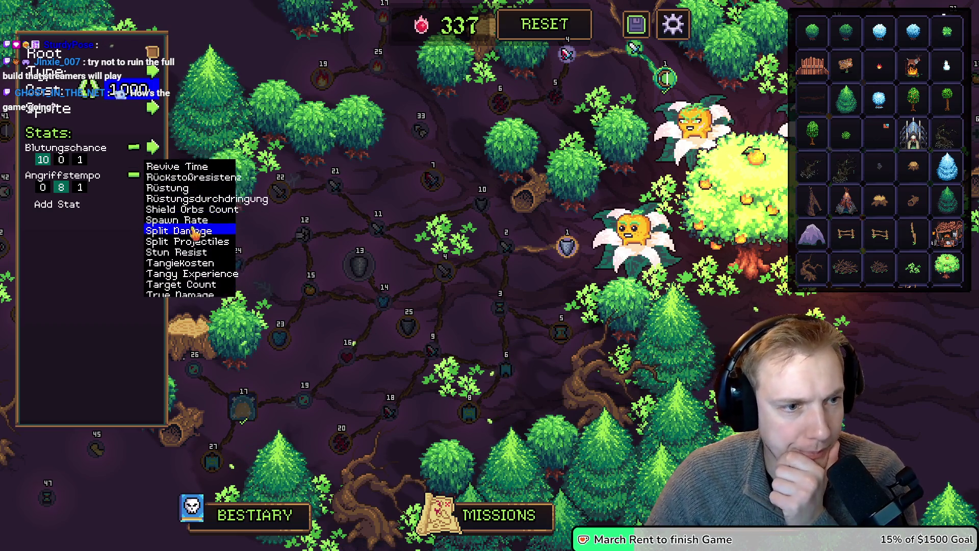
scroll(195, 232, down, 2)
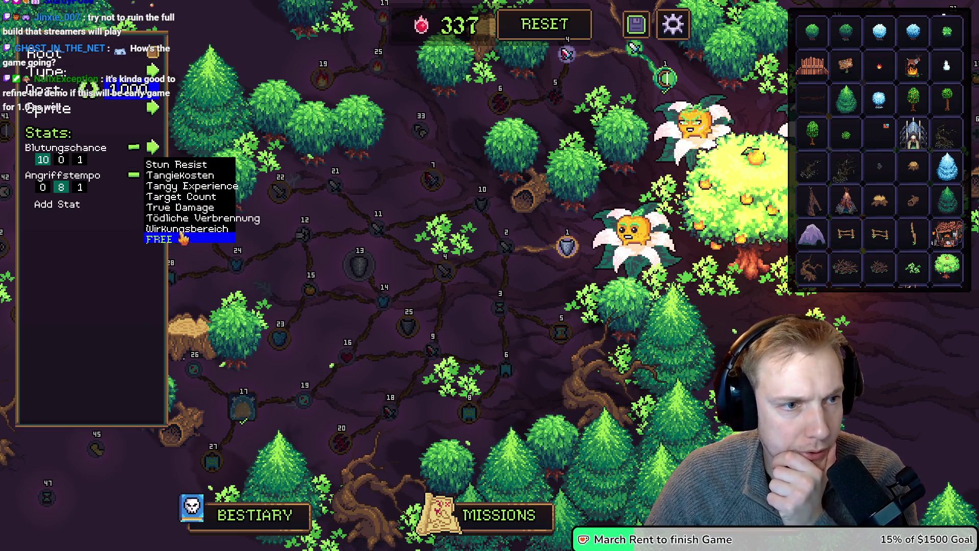
scroll(196, 219, up, 5)
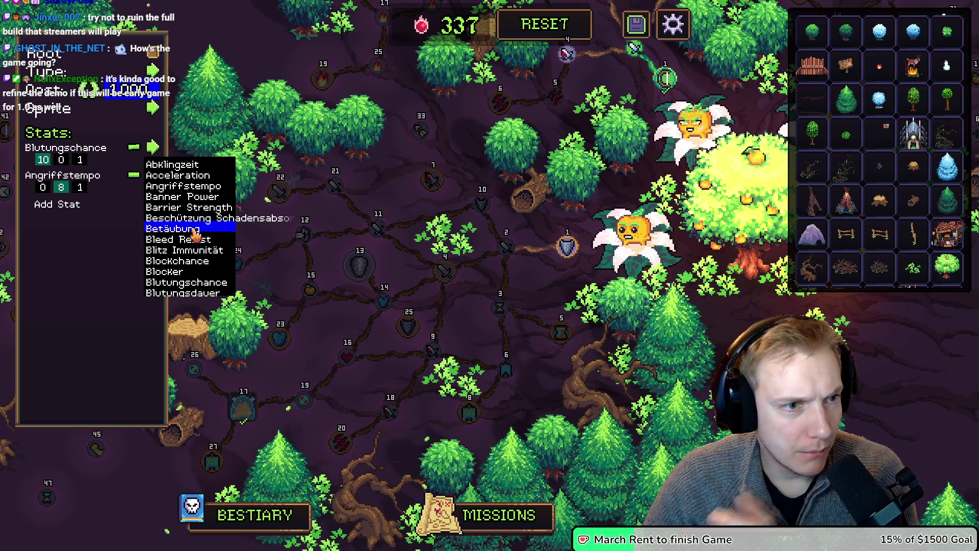
scroll(195, 233, down, 1)
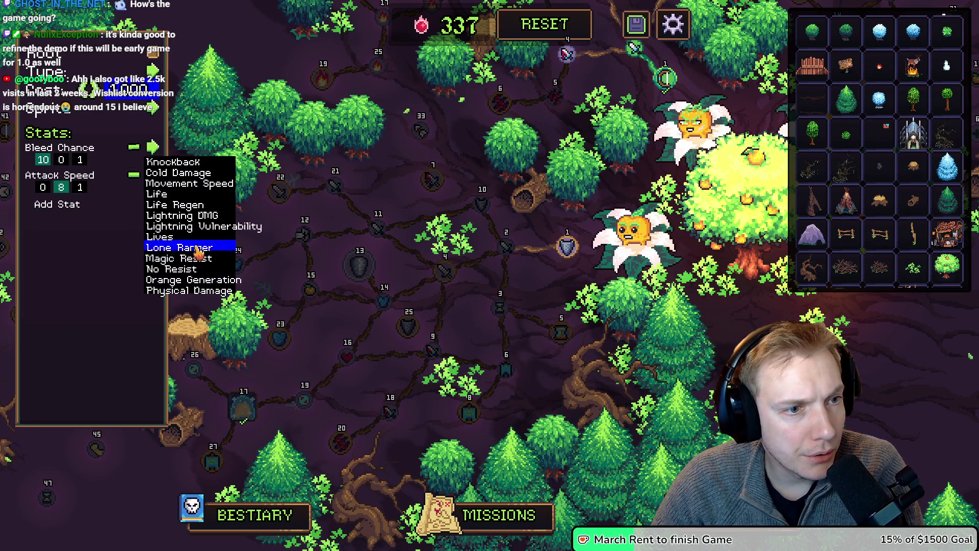
scroll(194, 251, up, 1)
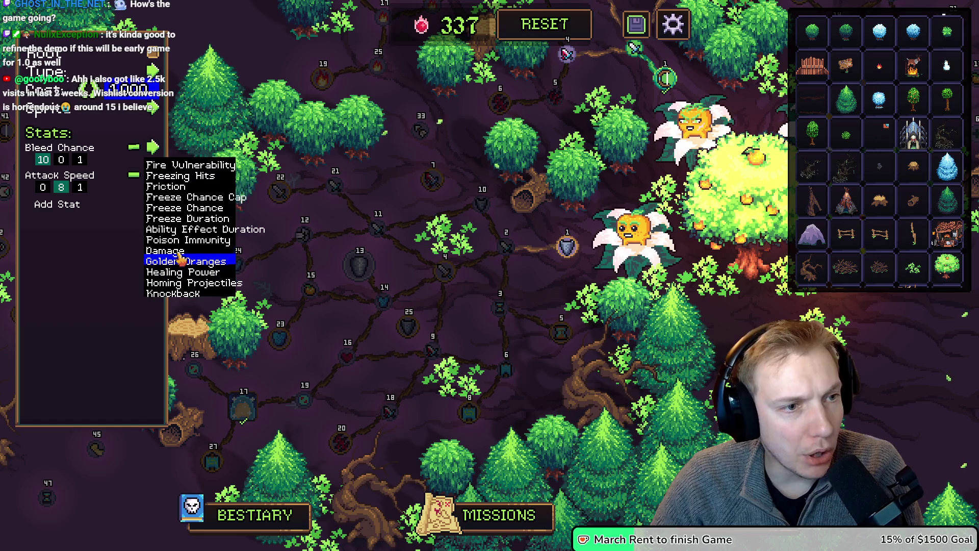
scroll(181, 258, up, 1)
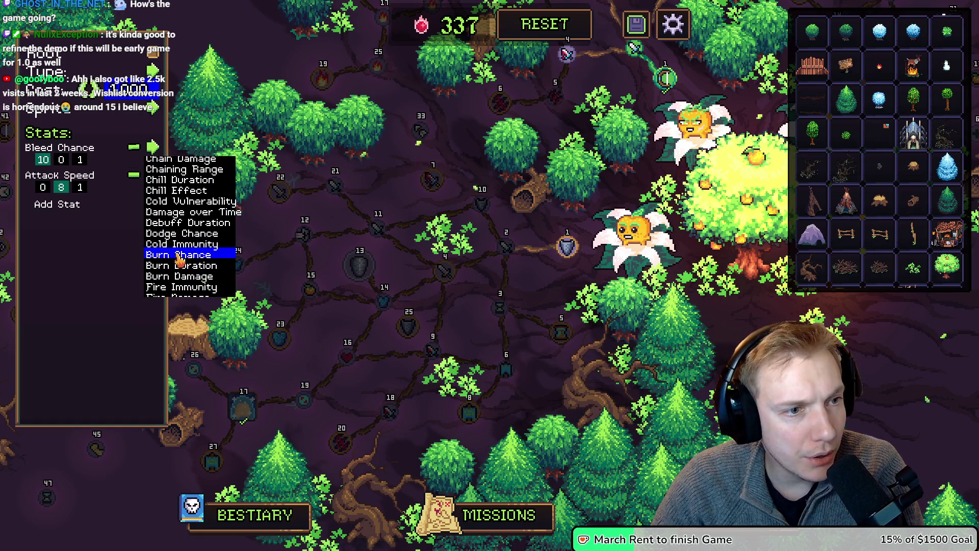
scroll(175, 232, down, 1)
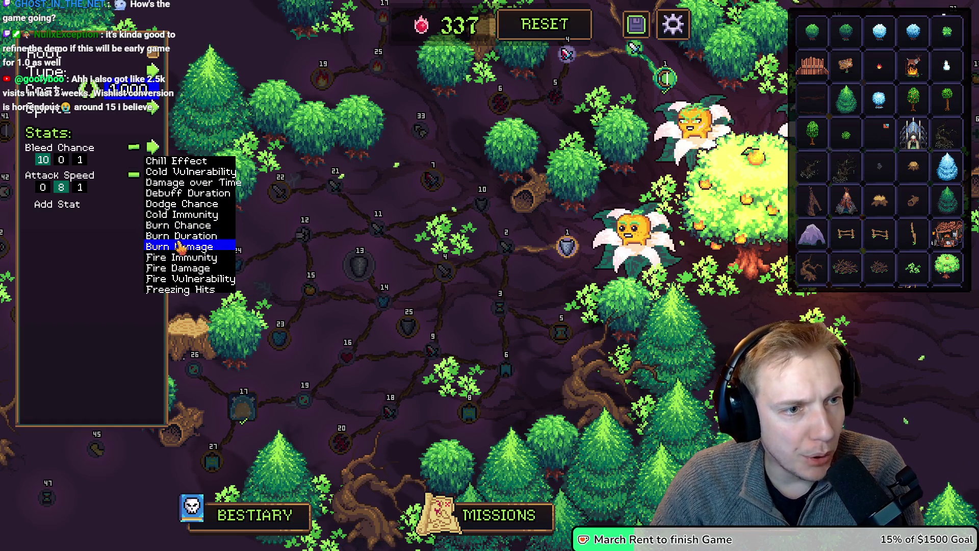
scroll(179, 246, up, 5)
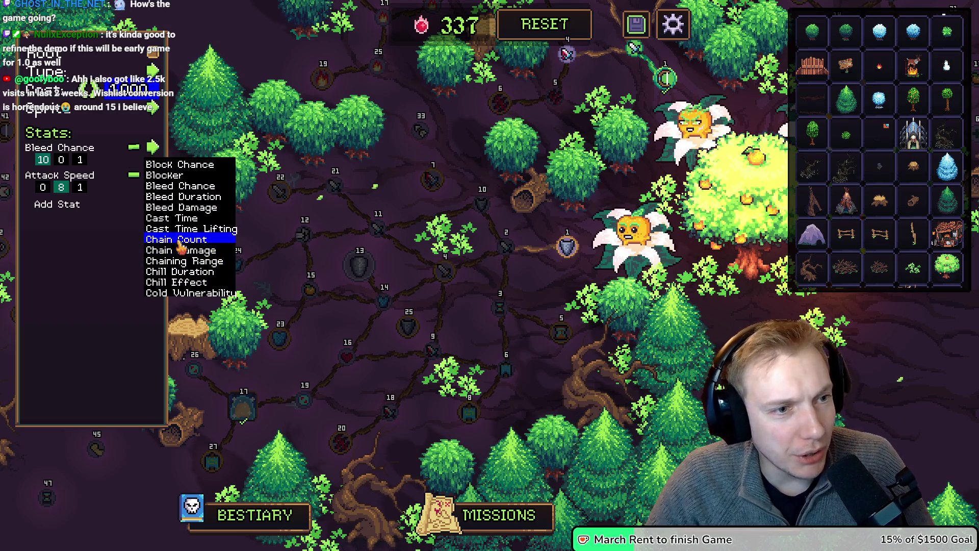
scroll(181, 248, up, 2)
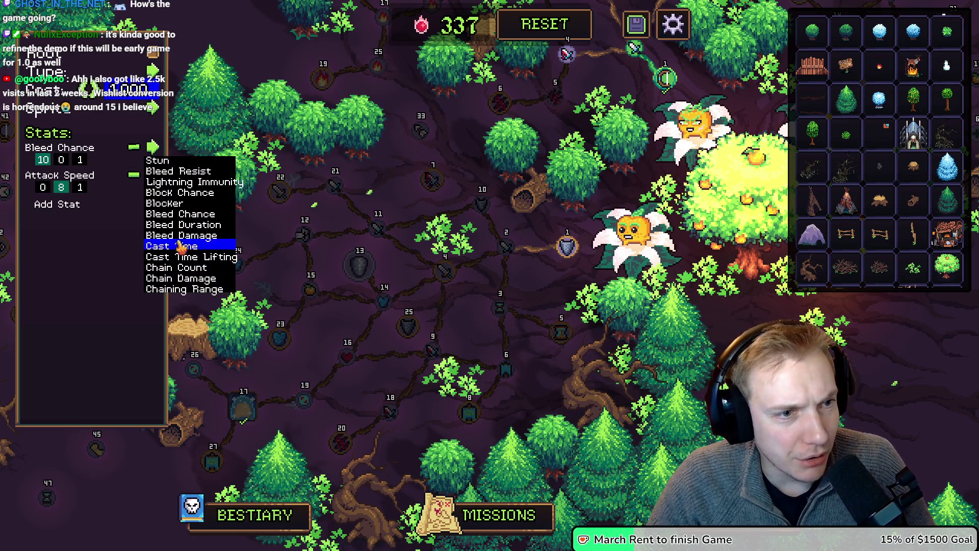
click(170, 205)
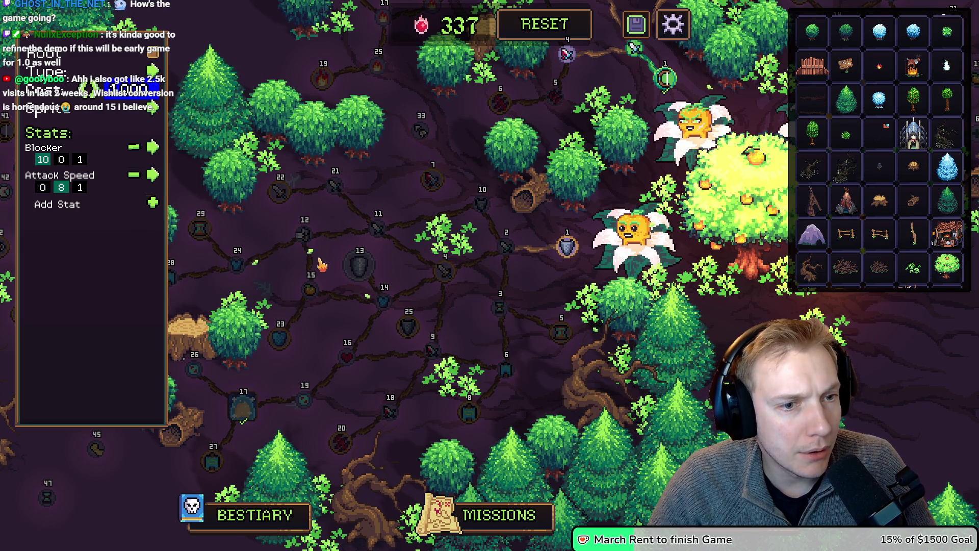
Change the Blocker stat to 1, 0, 1, then select and deselect the centre bush.
mouse_move(432, 181)
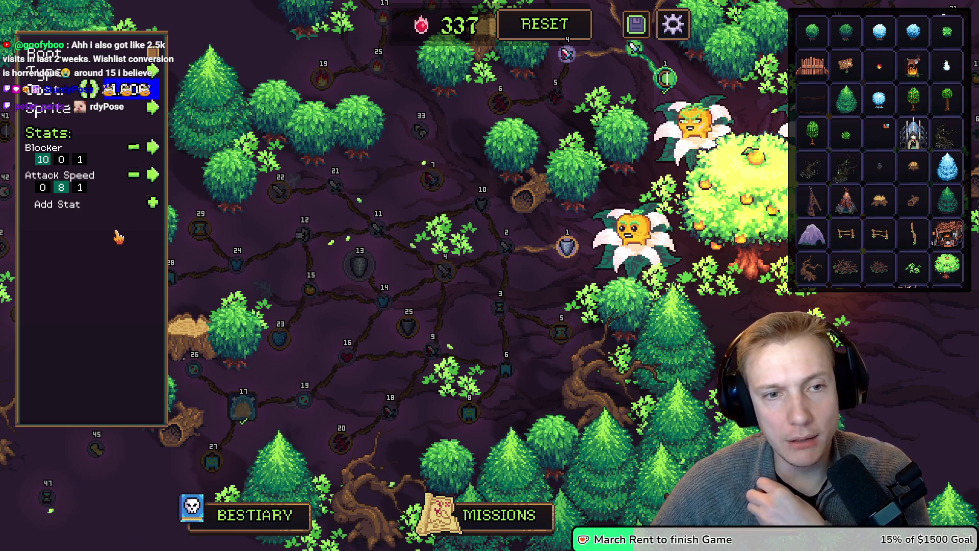
click(446, 234)
click(488, 223)
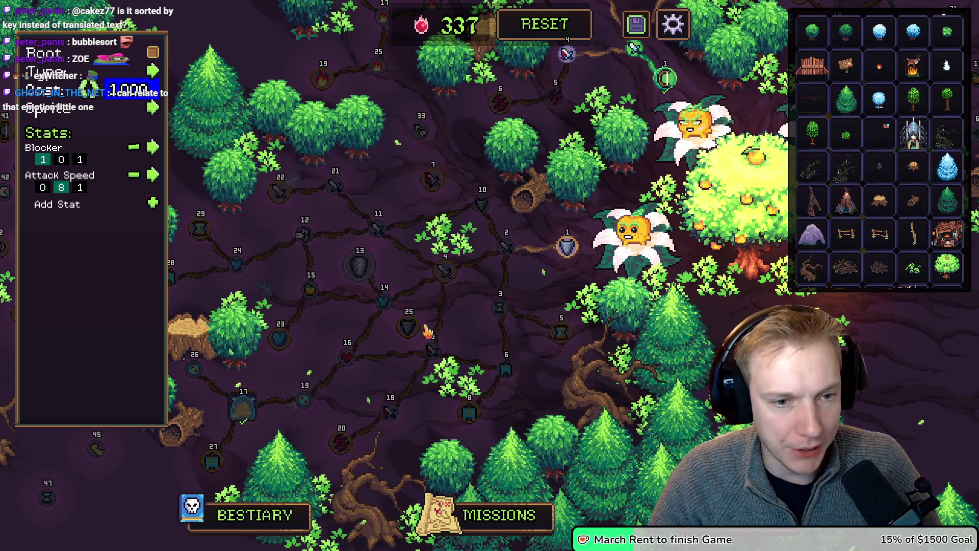
Make the node's second stat Block Chance with values 10, 0, 1.
click(152, 175)
click(173, 220)
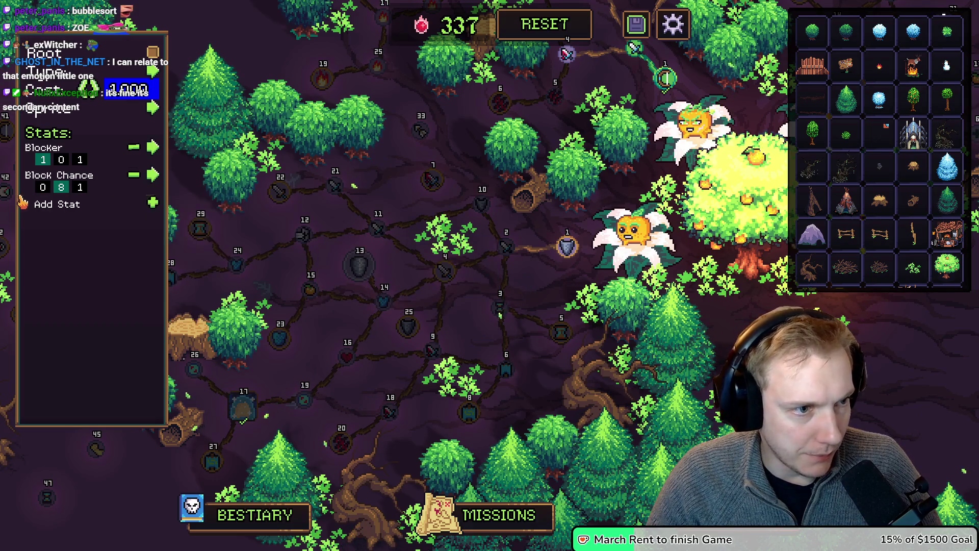
click(43, 188)
text(4)
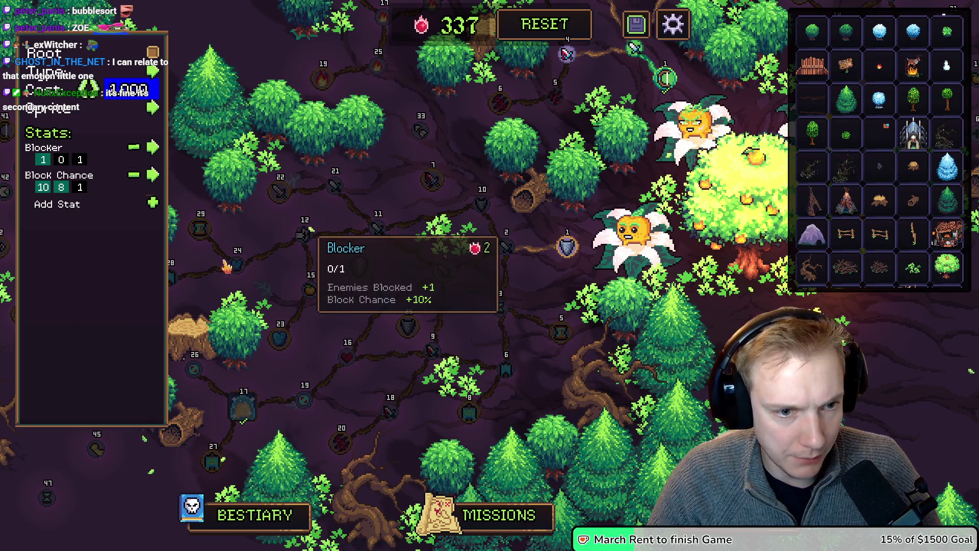
click(61, 188)
text(0)
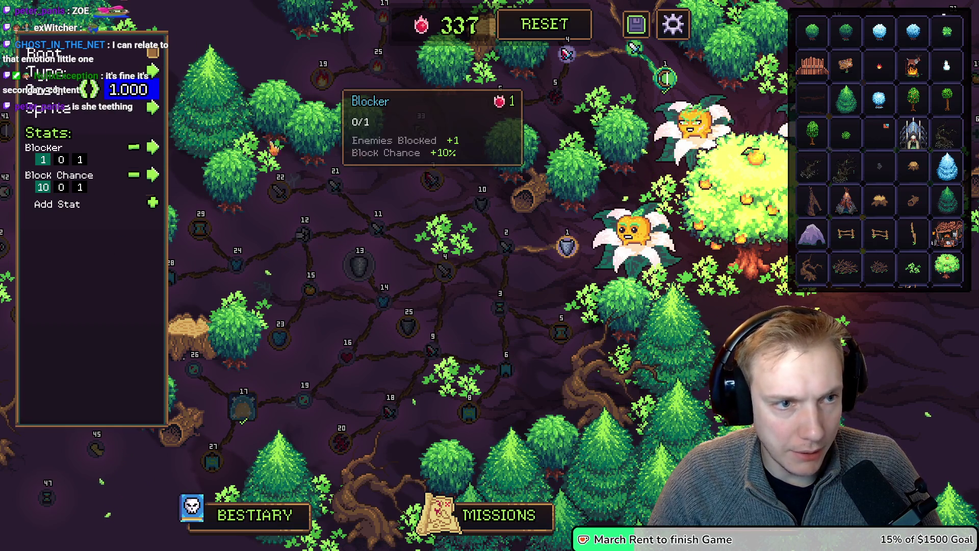
Give the node the grey shield icon, then close and reopen its settings to check the tooltip.
click(151, 108)
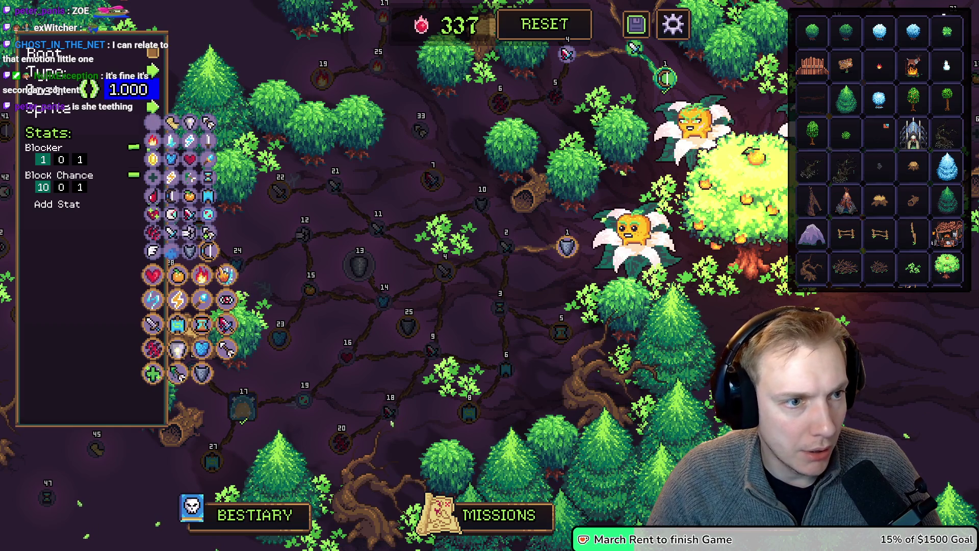
click(202, 374)
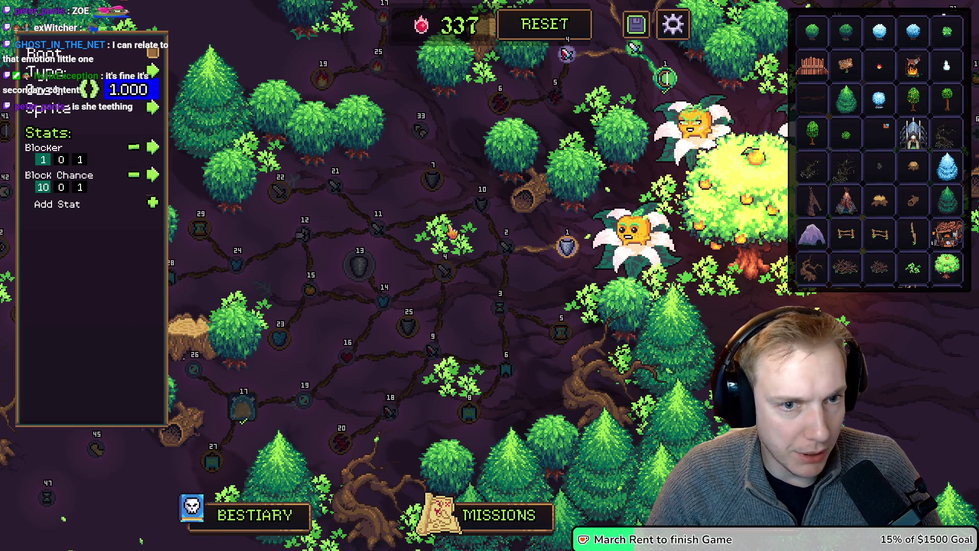
click(439, 186)
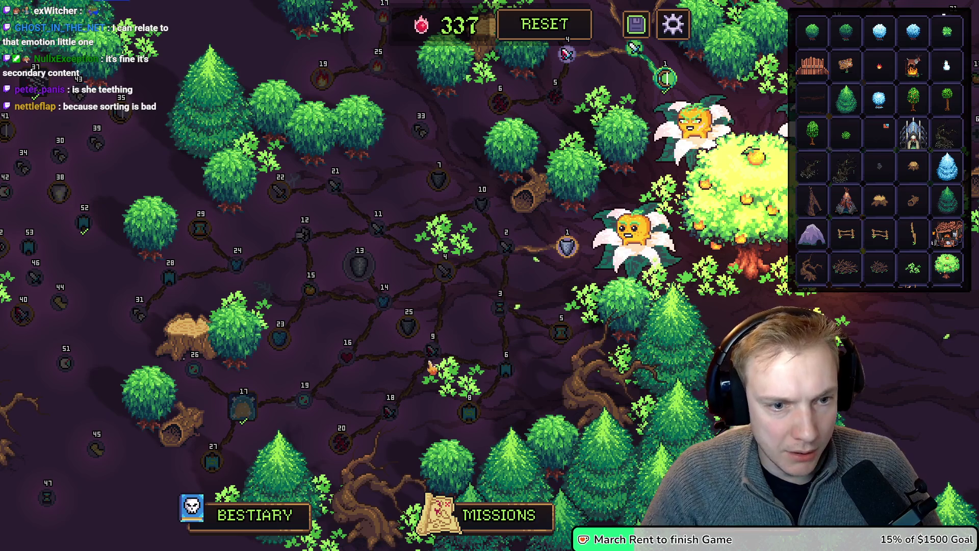
click(411, 332)
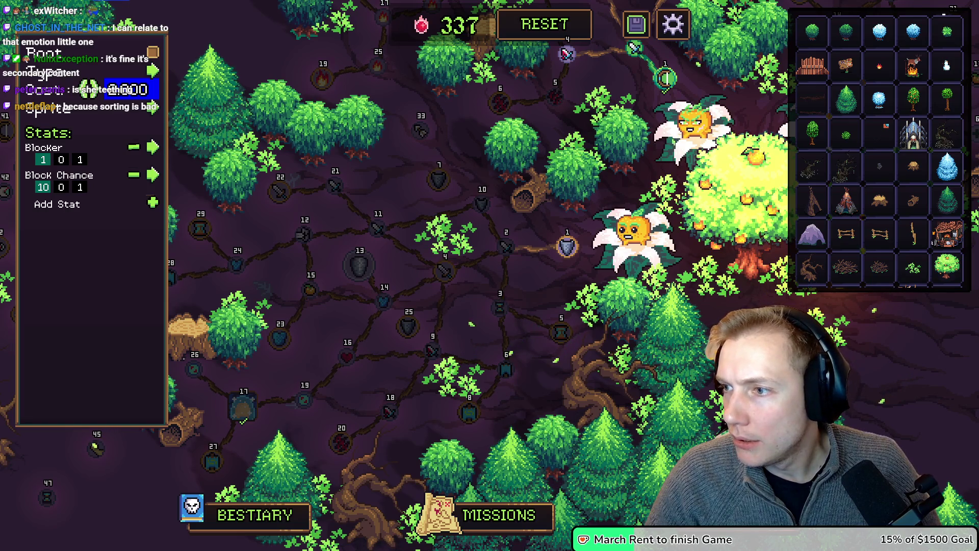
click(87, 230)
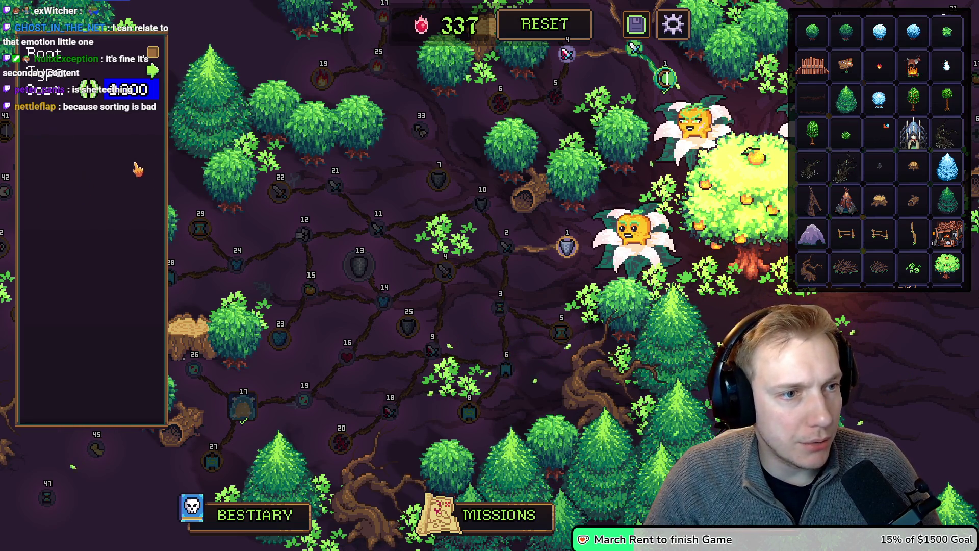
Change the node's Blocker stat to Bleed Chance and close the stat editor.
click(408, 334)
click(152, 147)
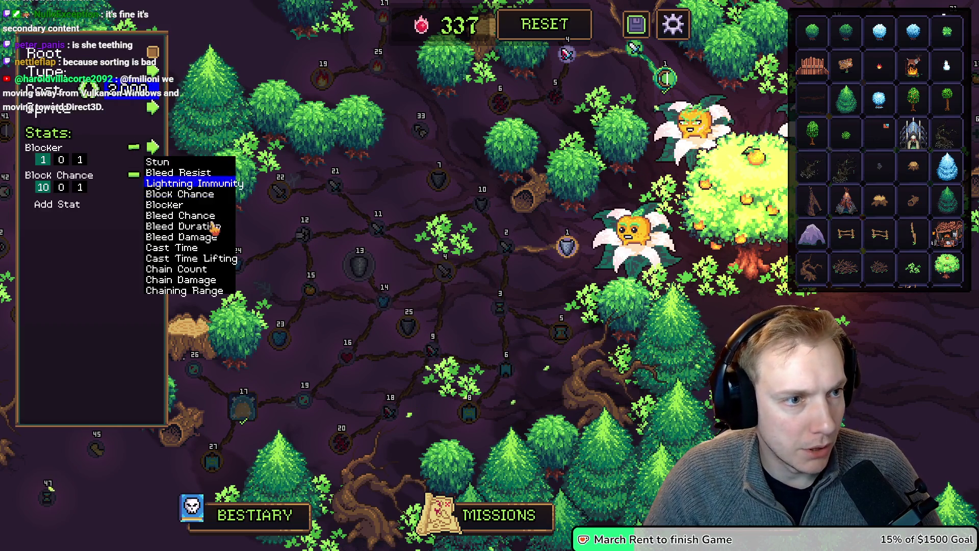
click(204, 215)
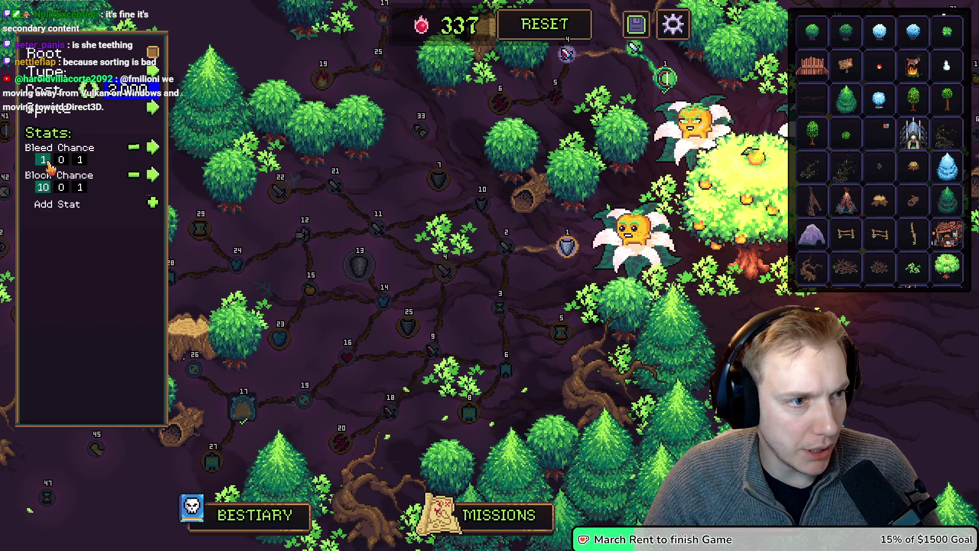
scroll(44, 163, up, 1)
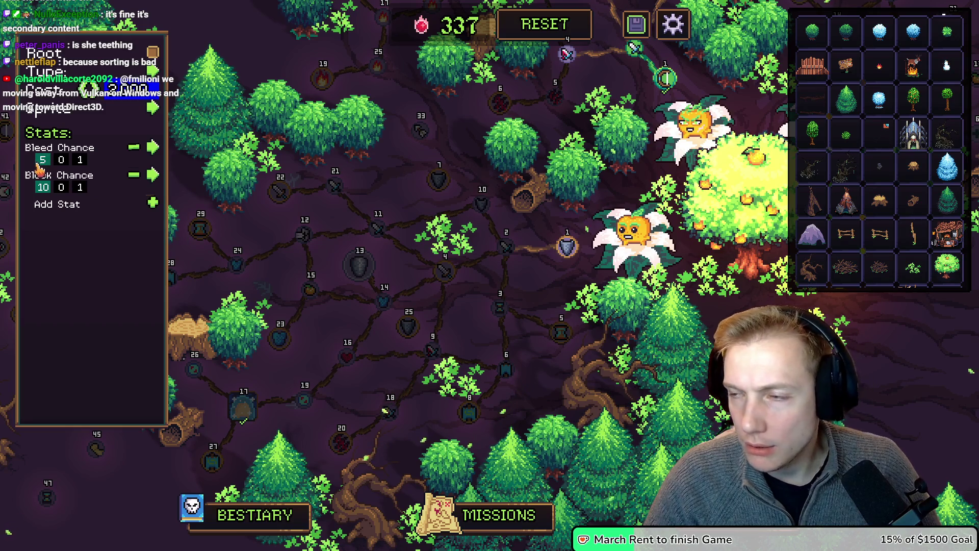
click(53, 237)
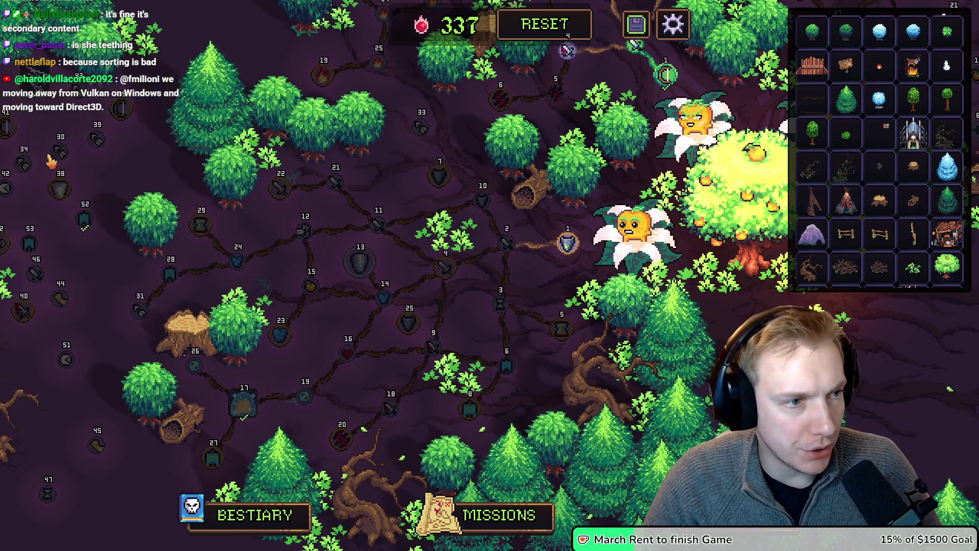
On node 25, enter 12 and change the second stat to Attack Speed with value 10.
click(408, 321)
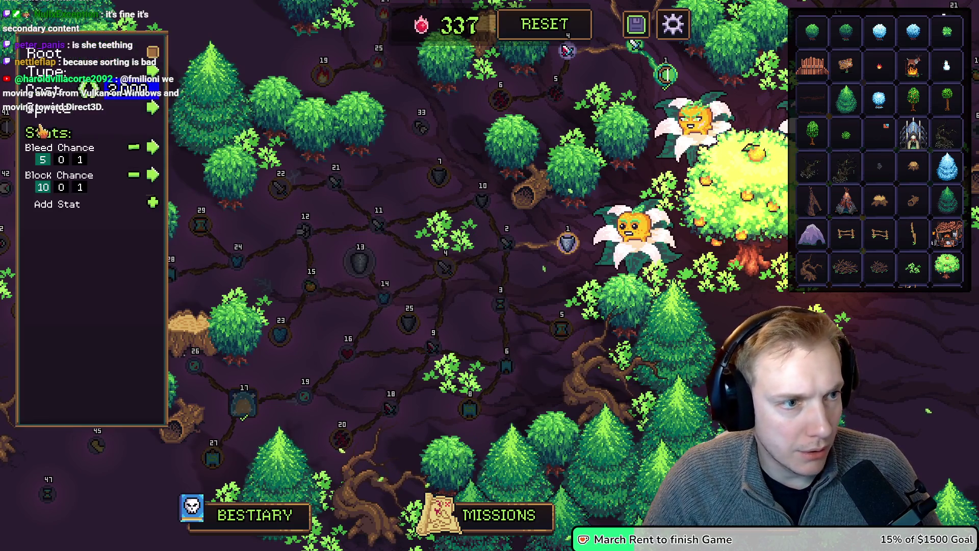
text(12)
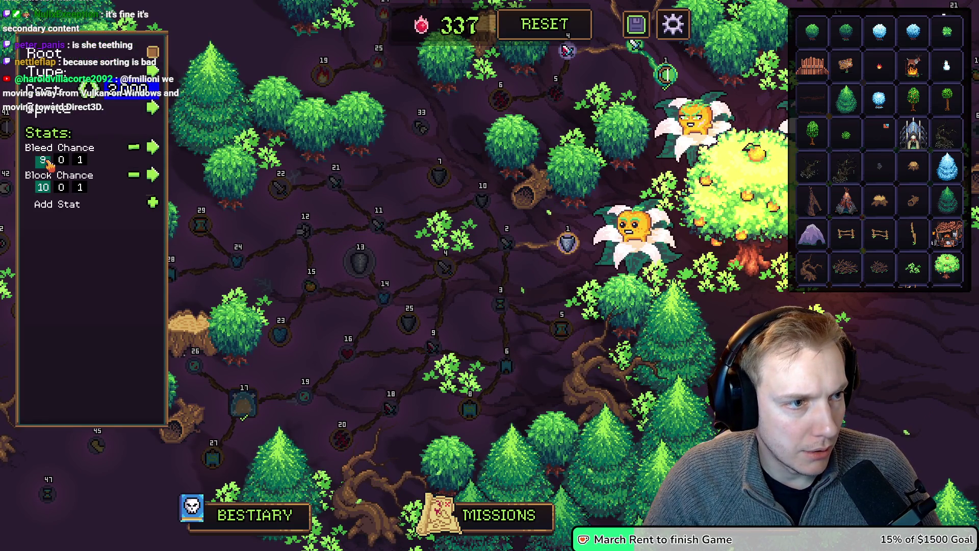
click(153, 175)
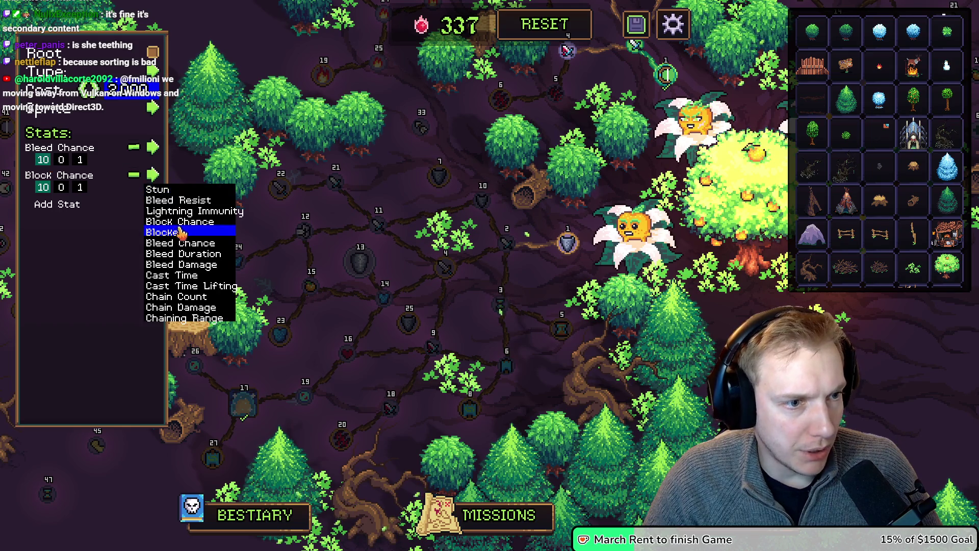
scroll(192, 245, down, 2)
scroll(203, 244, up, 4)
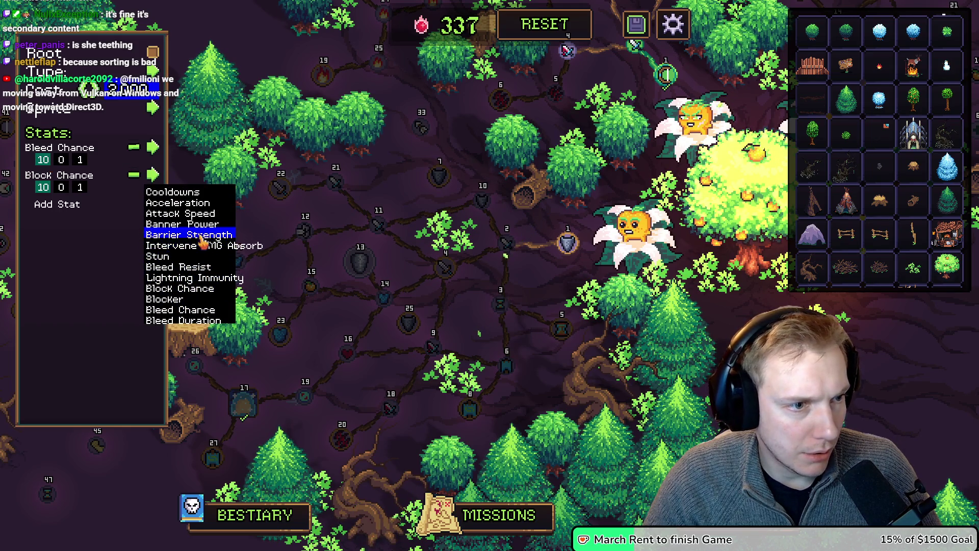
click(181, 213)
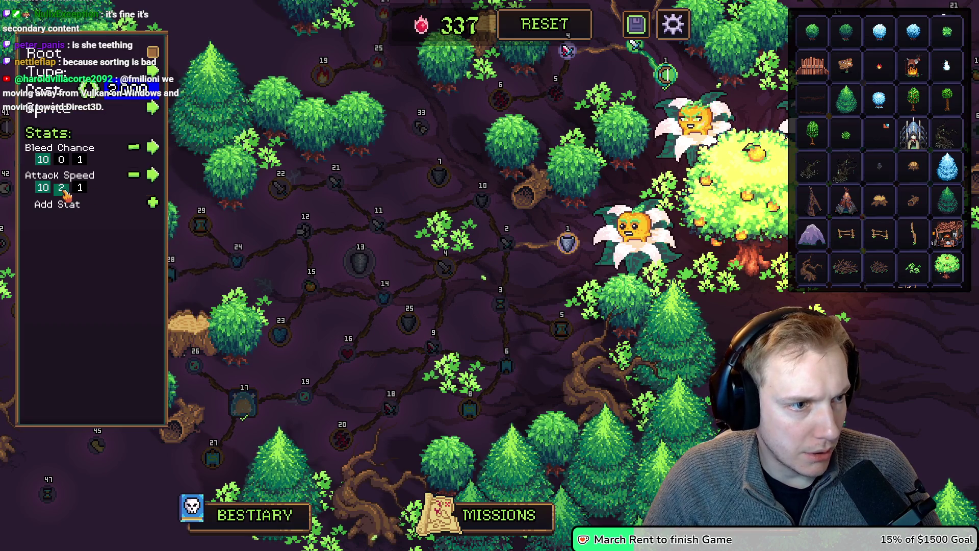
text(10)
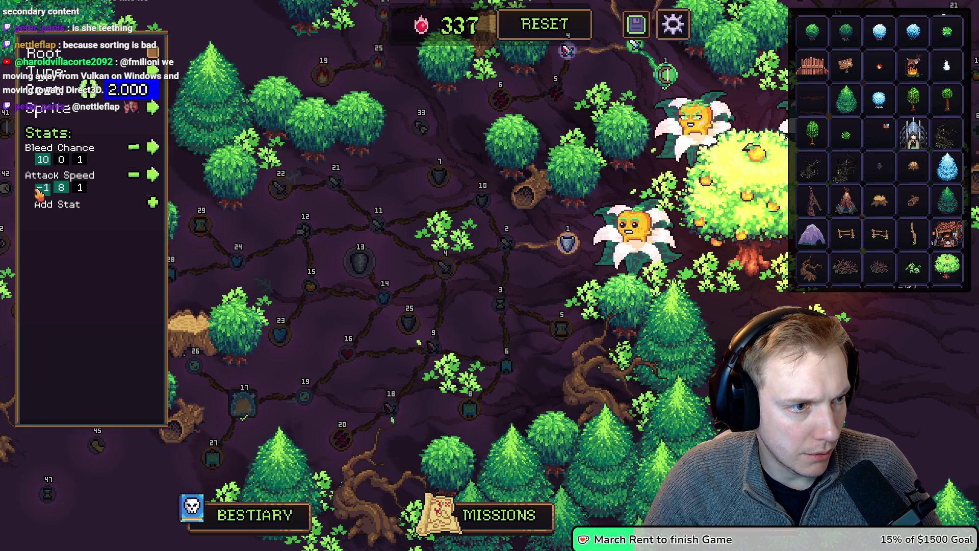
Choose a new icon for the node from the sprite grid.
click(153, 107)
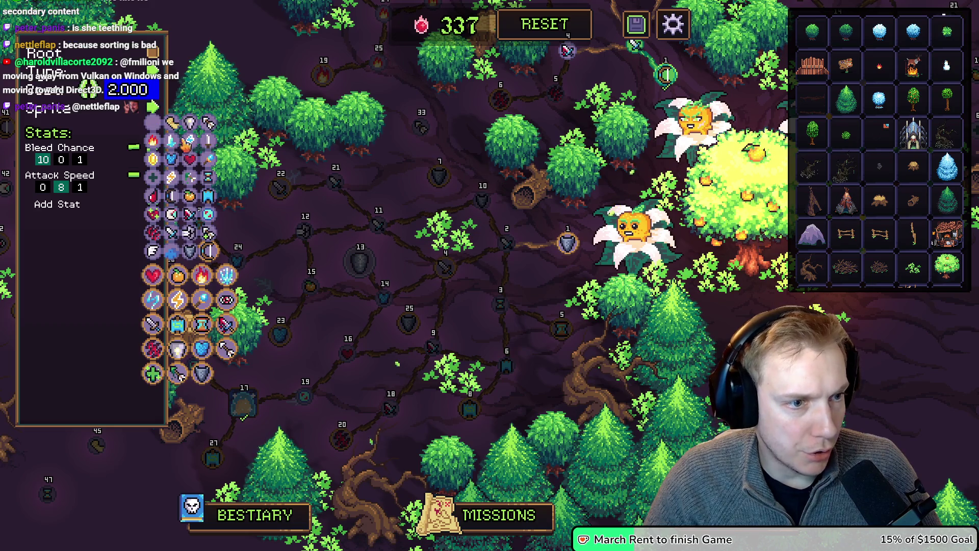
click(171, 349)
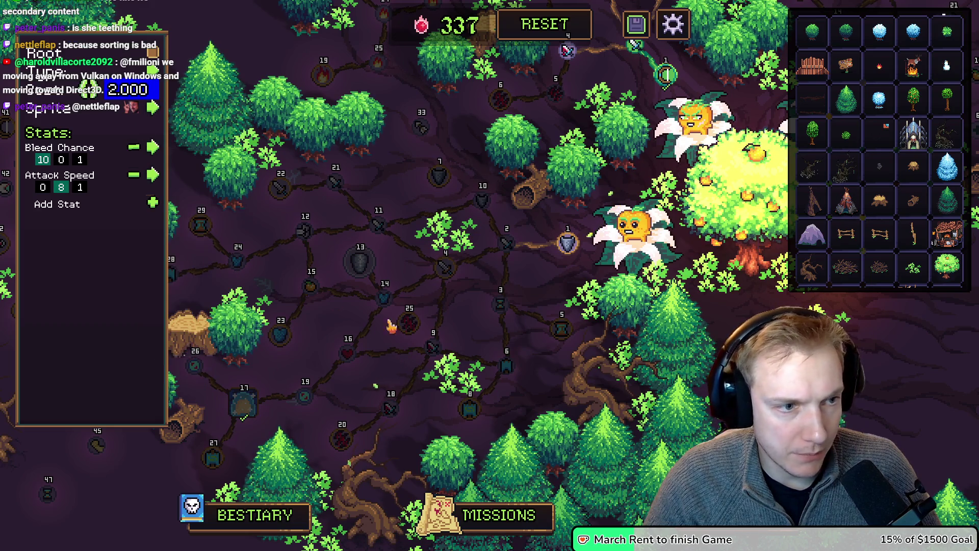
click(151, 107)
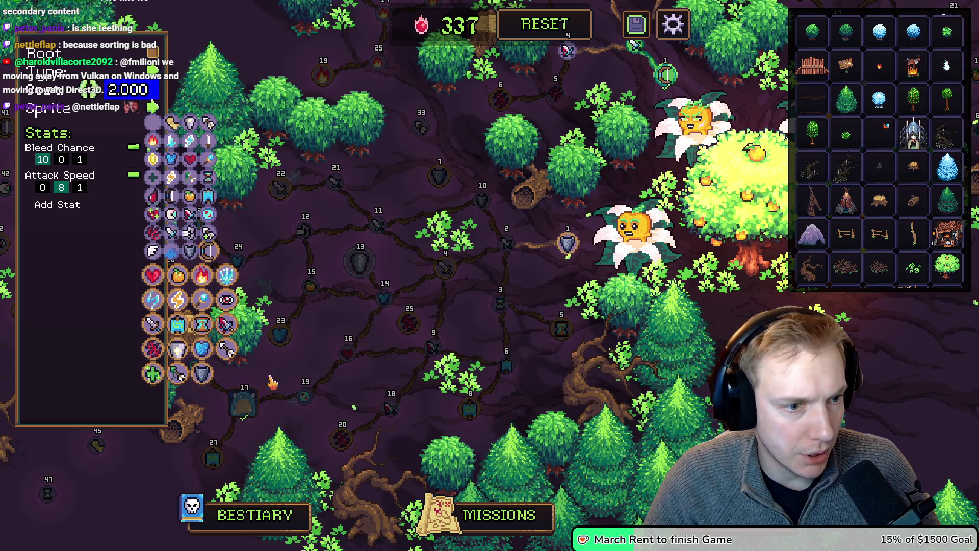
click(227, 327)
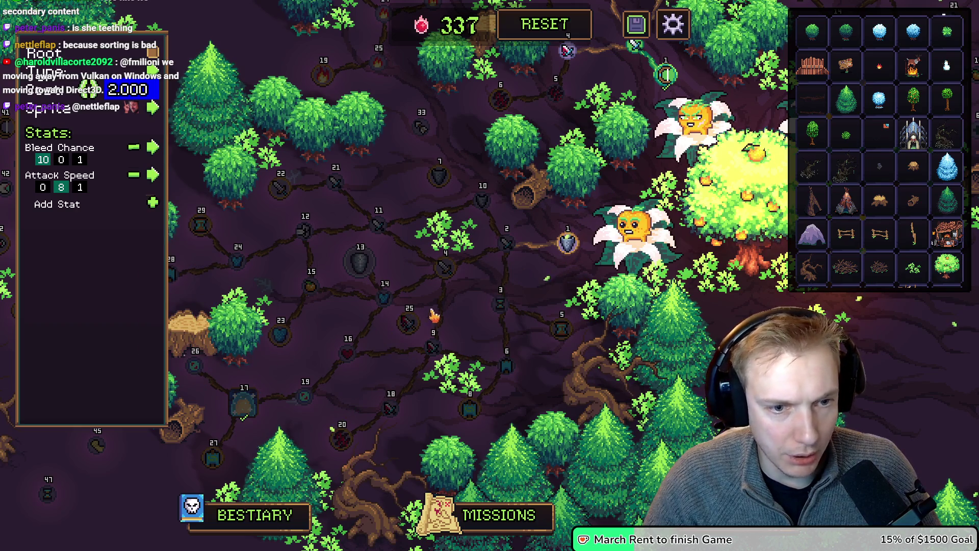
Select node 10, cancel a stray connection, and move the Bleed Chance node beside it.
mouse_move(482, 204)
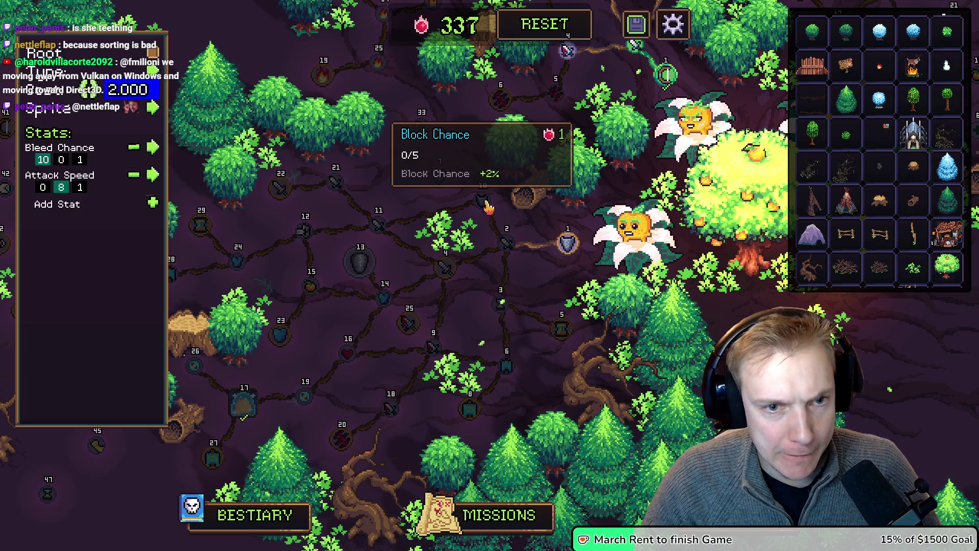
click(380, 224)
click(485, 204)
click(506, 240)
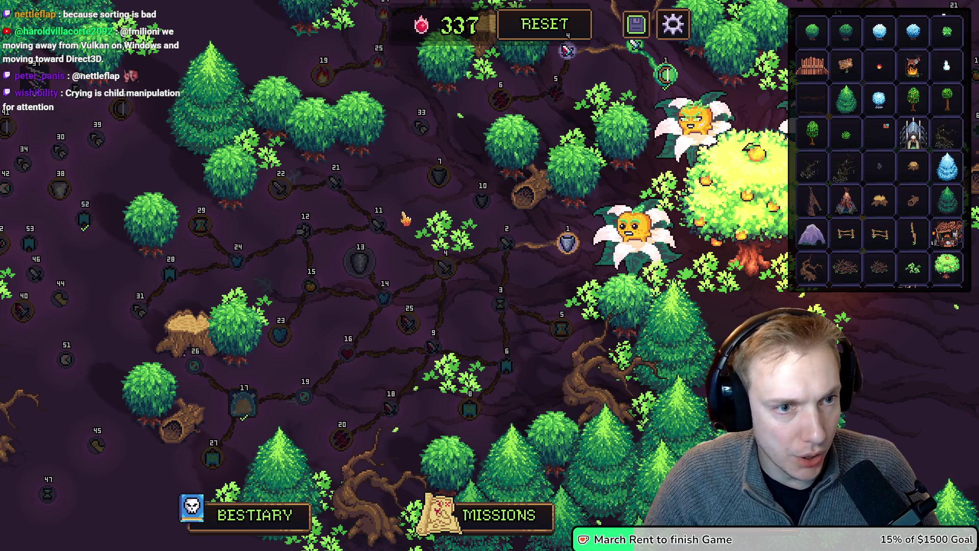
mouse_move(479, 415)
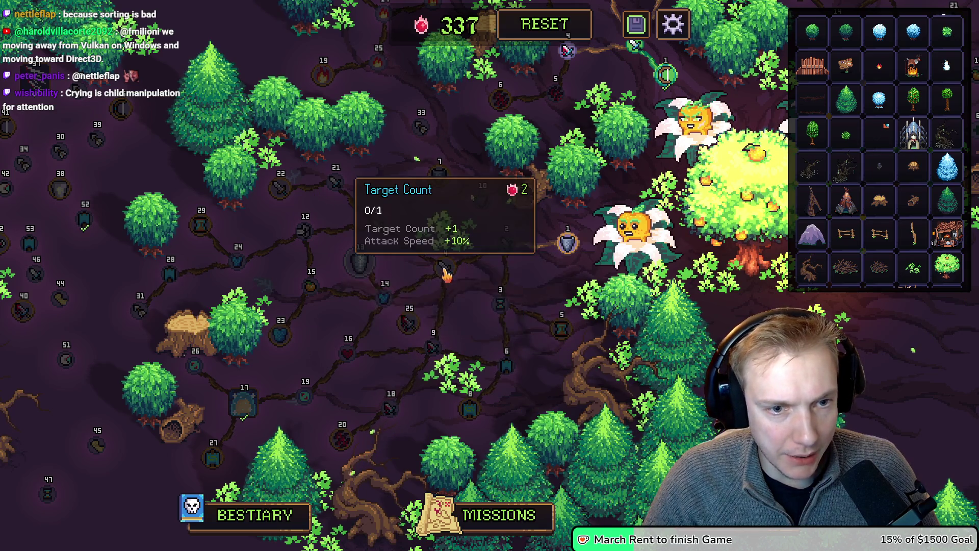
click(446, 275)
click(432, 347)
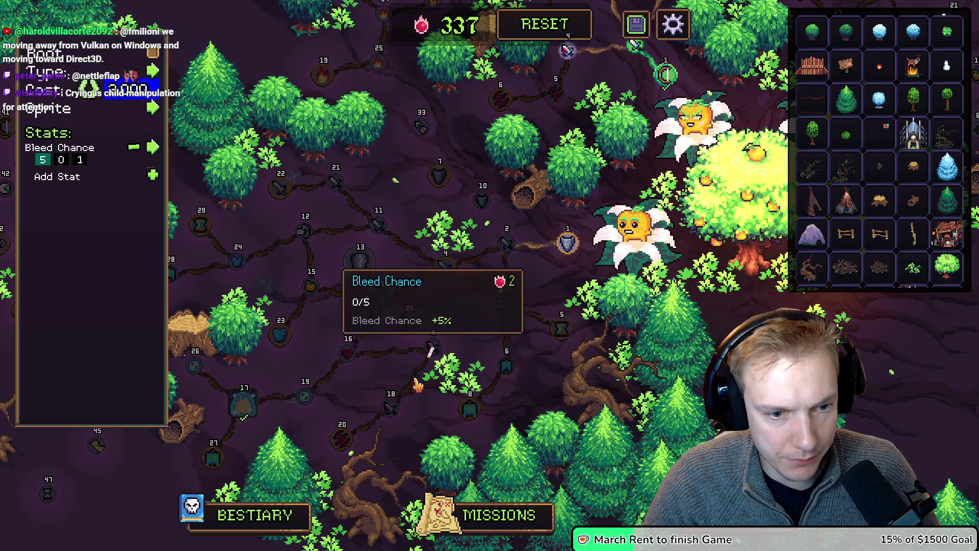
click(448, 361)
mouse_move(449, 361)
mouse_down()
mouse_move(408, 286)
mouse_move(484, 204)
mouse_move(488, 273)
mouse_move(442, 346)
mouse_up()
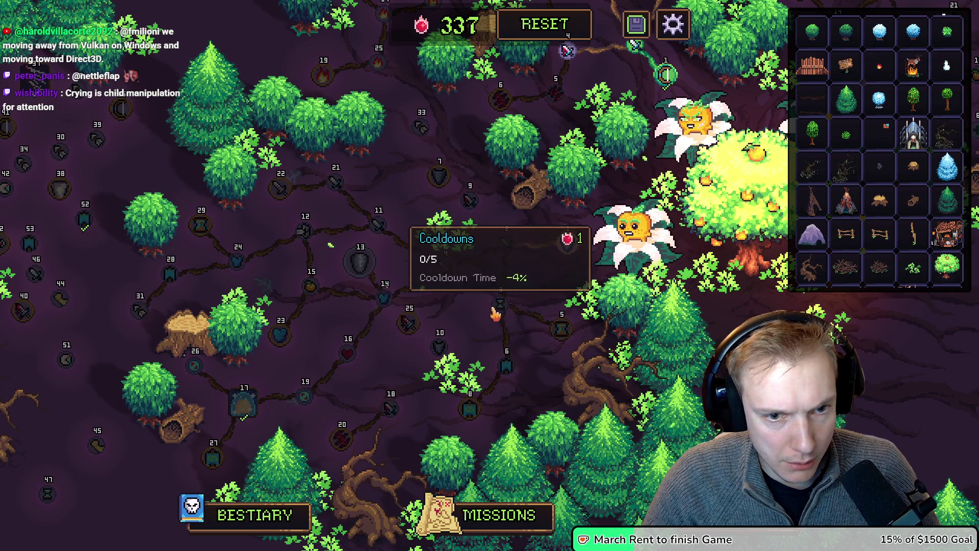
Inspect the Cooldowns and Banner Power nodes, then cancel a connection from node 10 toward Life.
click(495, 313)
click(452, 372)
click(412, 399)
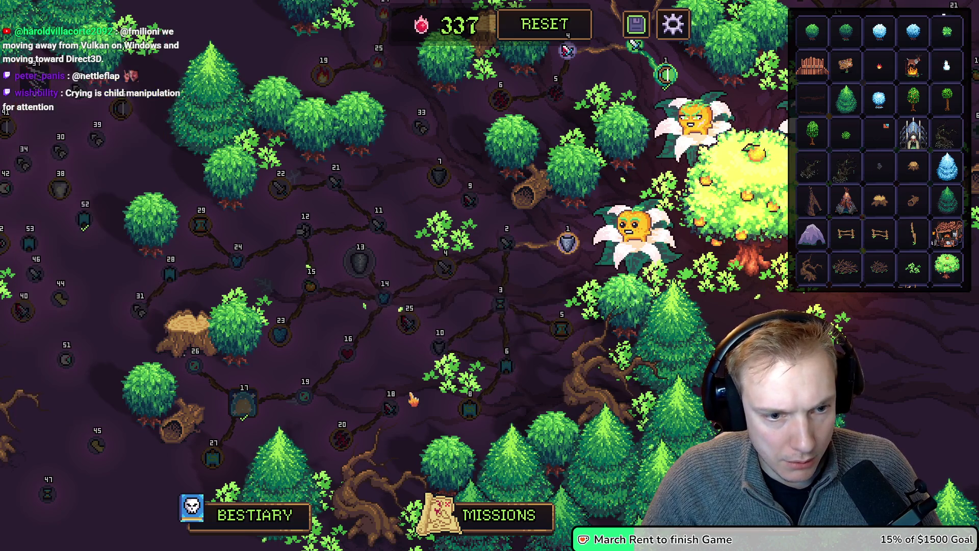
mouse_move(438, 348)
mouse_down()
mouse_move(393, 400)
mouse_move(356, 346)
mouse_move(349, 357)
mouse_up()
click(439, 346)
click(449, 263)
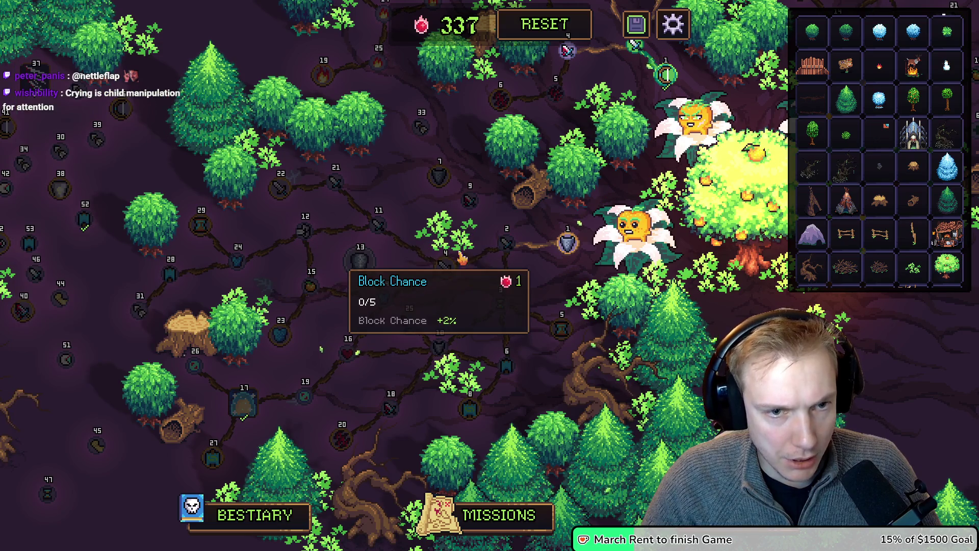
Try Bleed Chance as node 10's stat, then set it back to Block Chance.
click(447, 335)
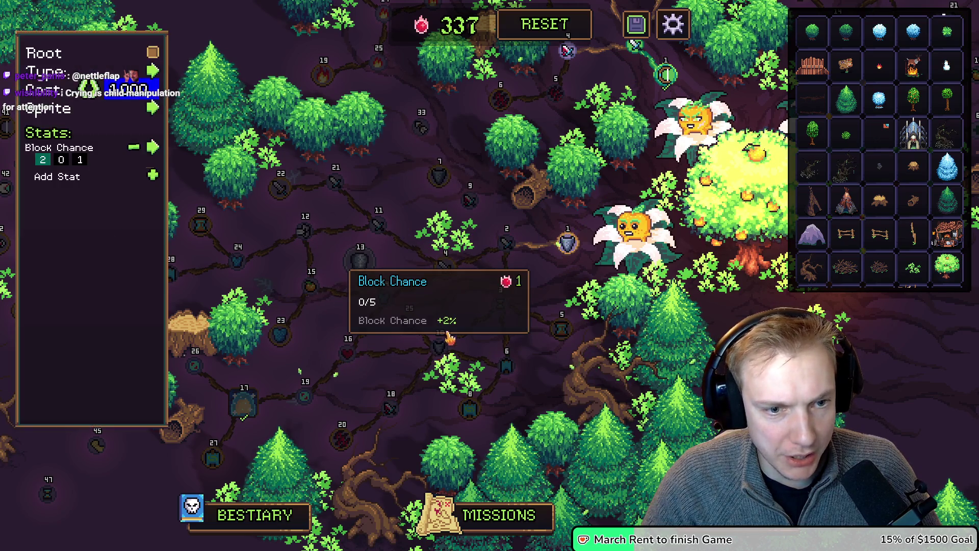
click(153, 147)
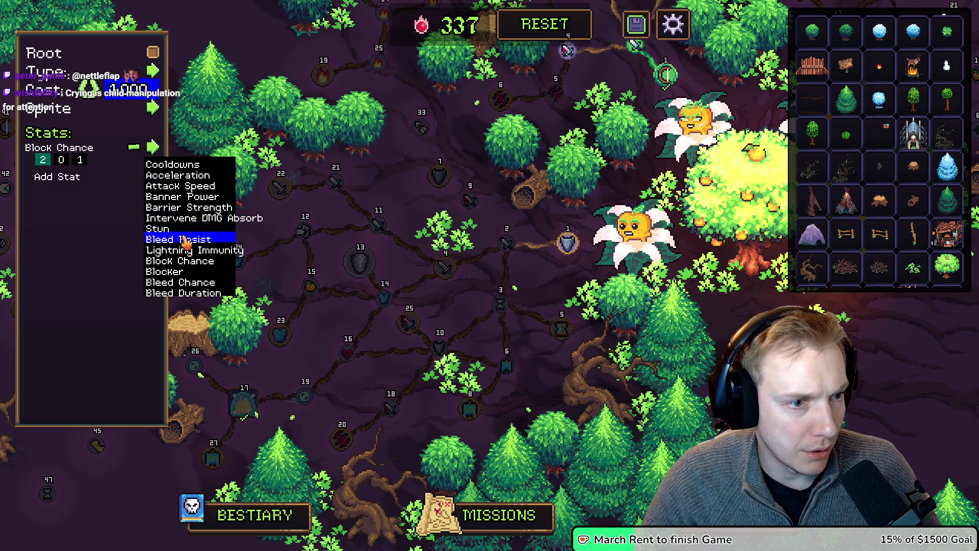
mouse_move(469, 201)
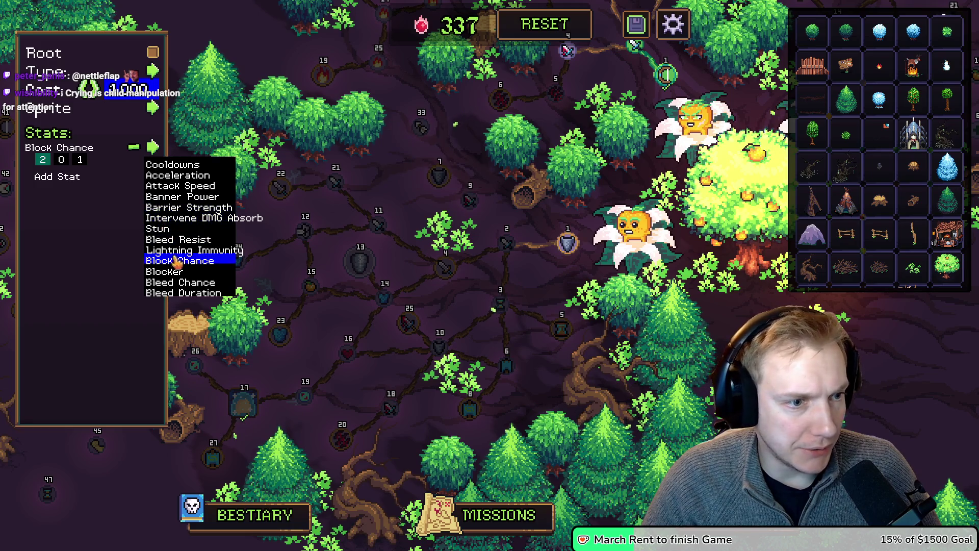
click(174, 282)
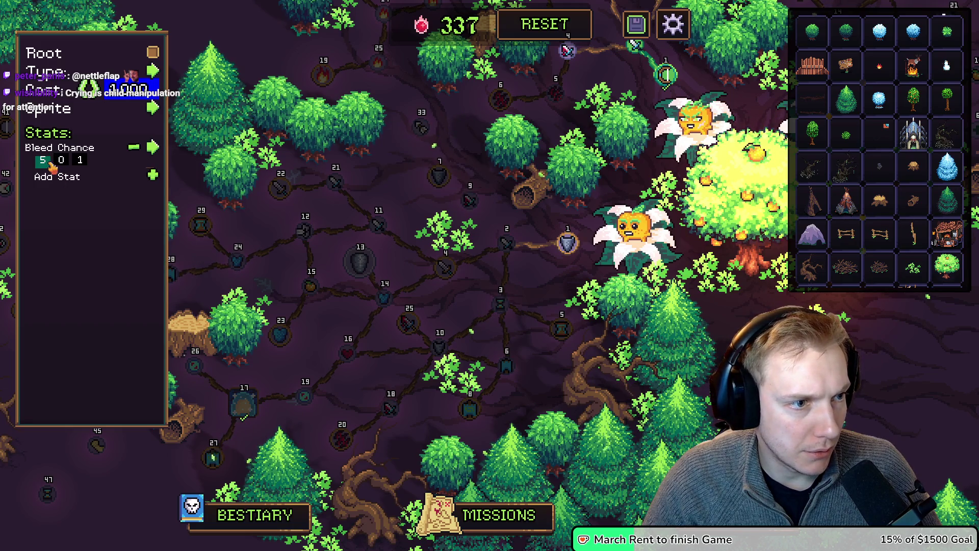
mouse_move(469, 203)
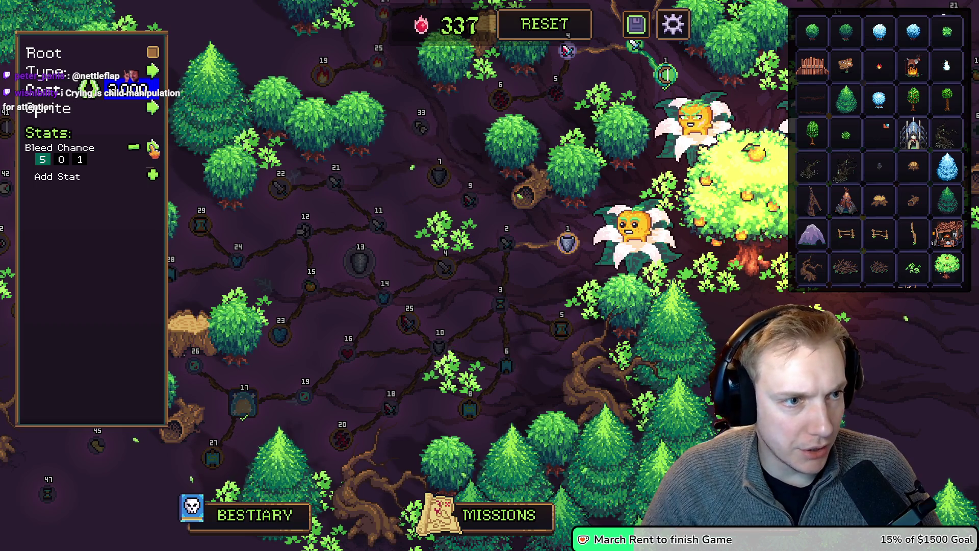
click(153, 149)
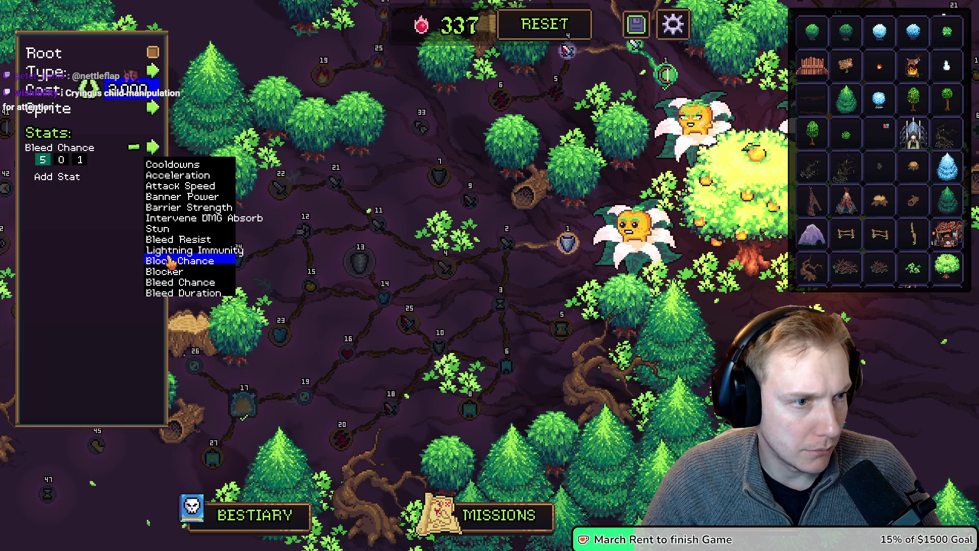
click(168, 261)
scroll(44, 163, down, 2)
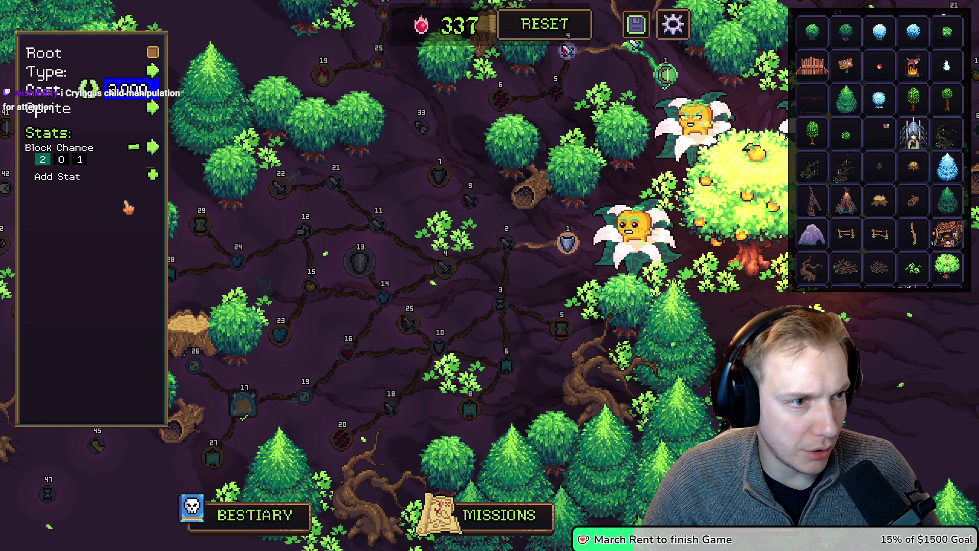
Pick the icon for the Bleed Chance node from the sprite grid.
click(153, 109)
click(189, 255)
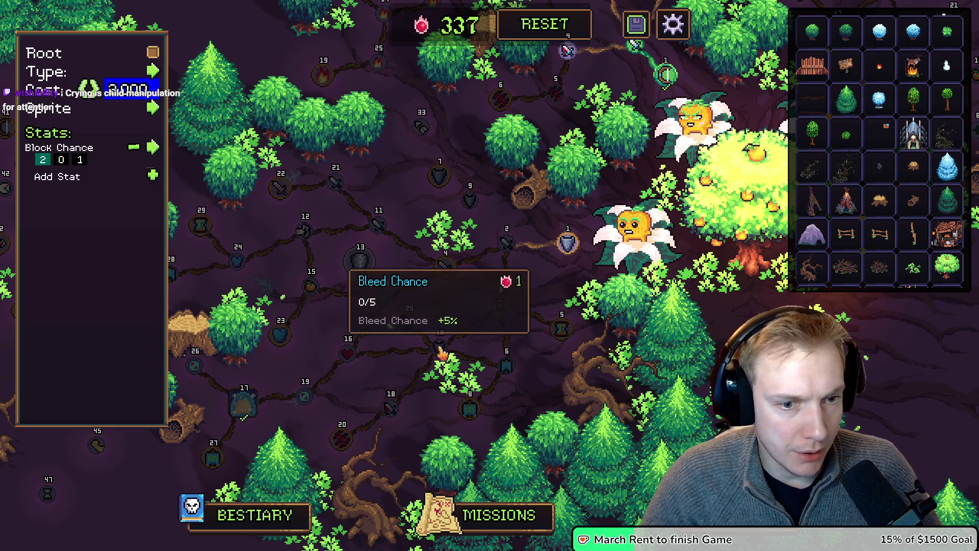
click(154, 111)
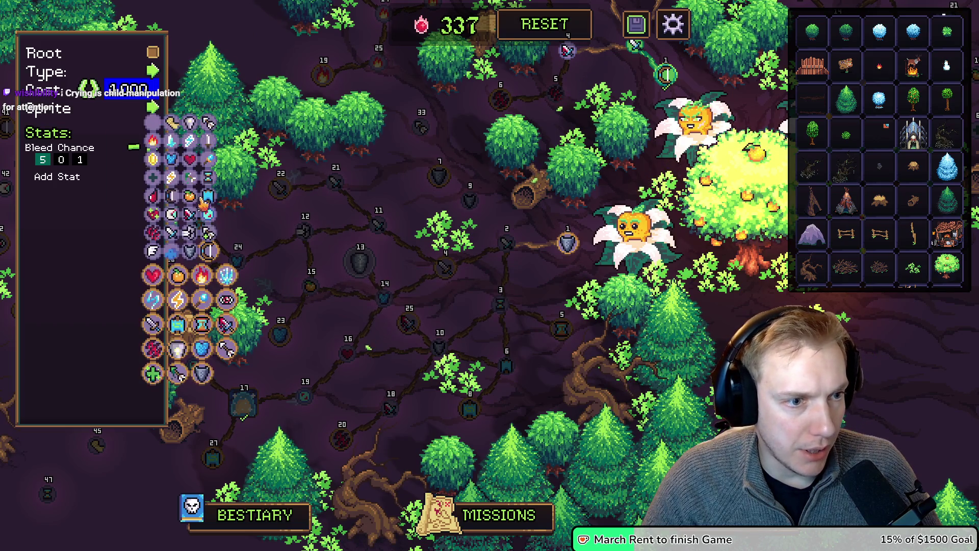
click(189, 218)
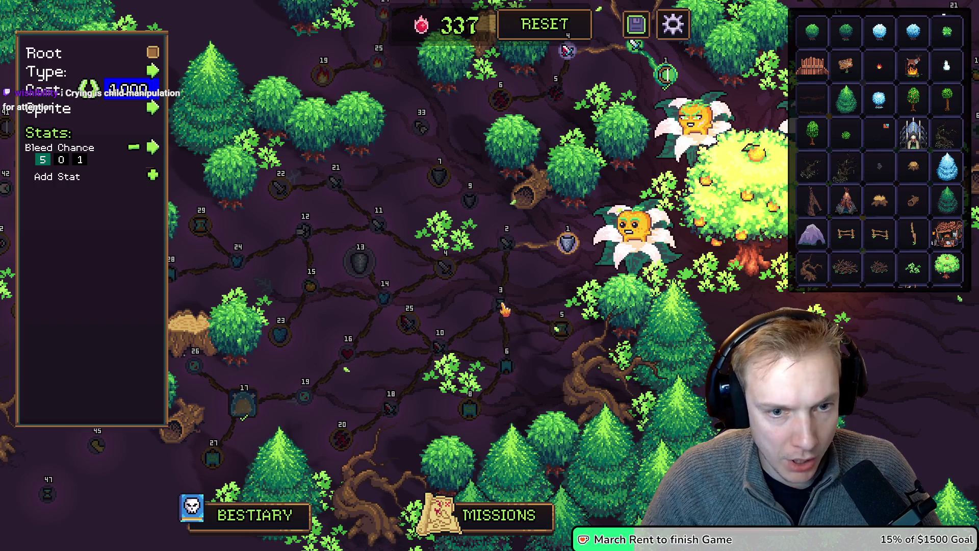
Shift node 25 and node 8 slightly to the right.
drag(408, 320, 423, 324)
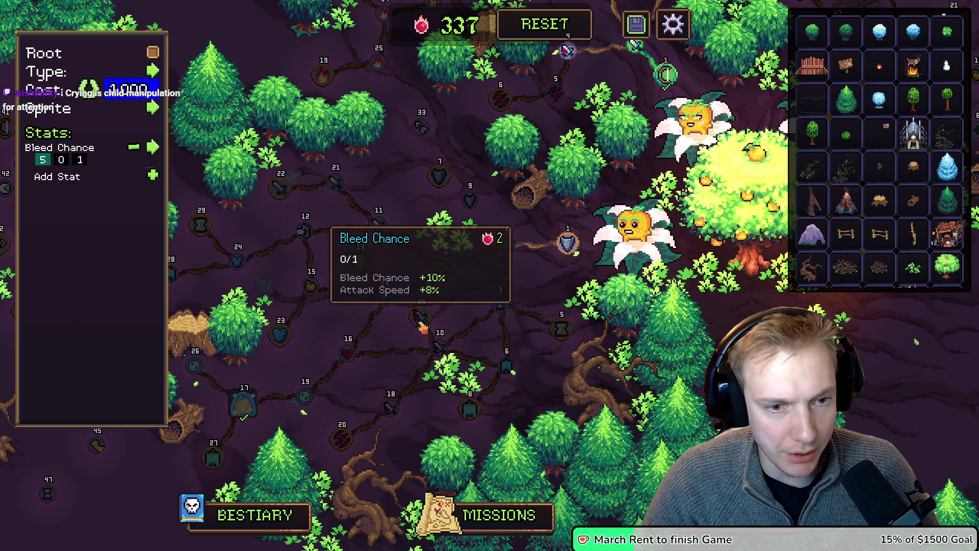
click(505, 366)
click(498, 423)
drag(497, 423, 488, 417)
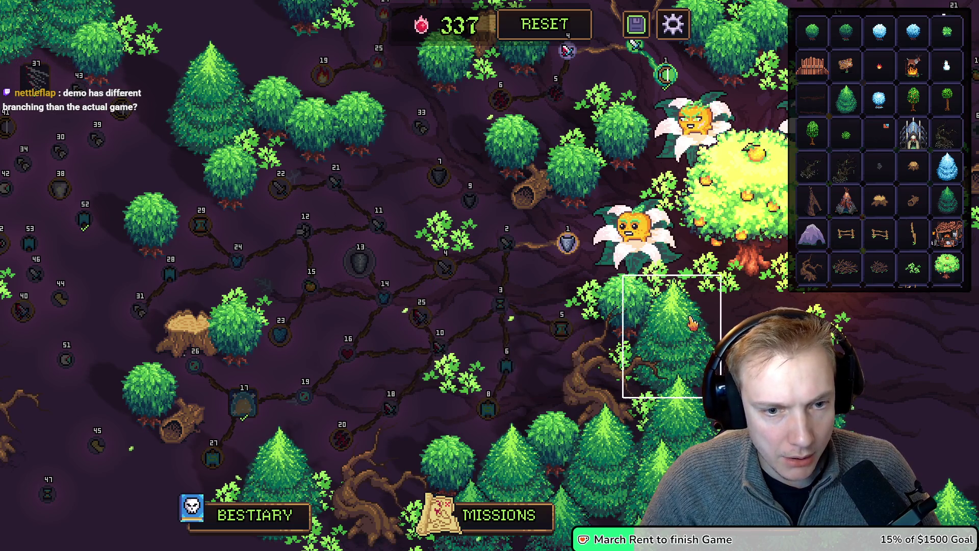
Nudge node 5 to the left and node 7 into a new position.
drag(562, 329, 543, 328)
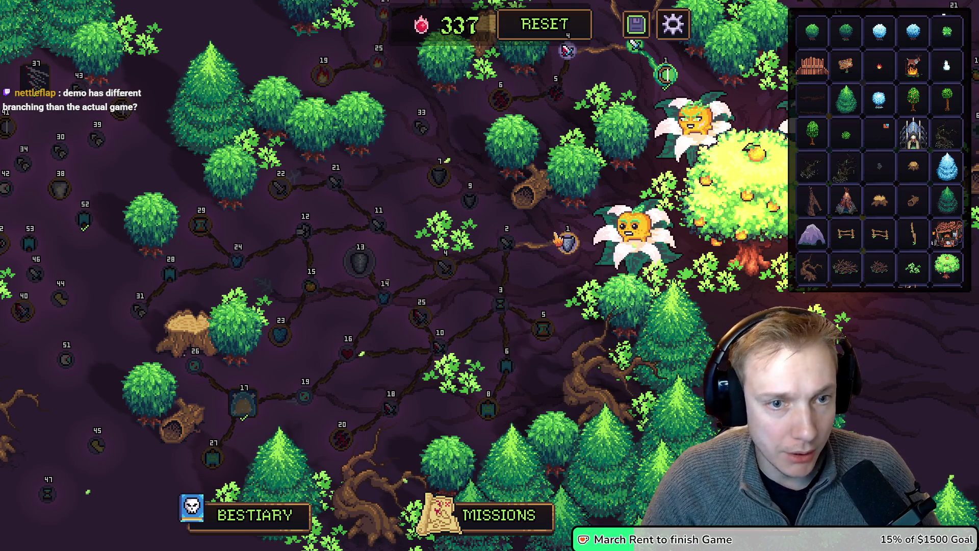
click(565, 240)
click(469, 199)
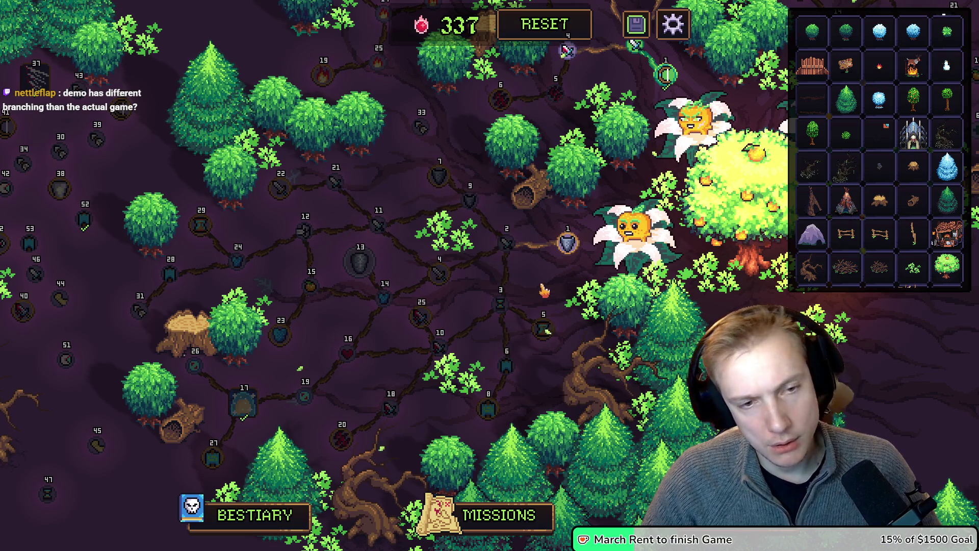
click(449, 251)
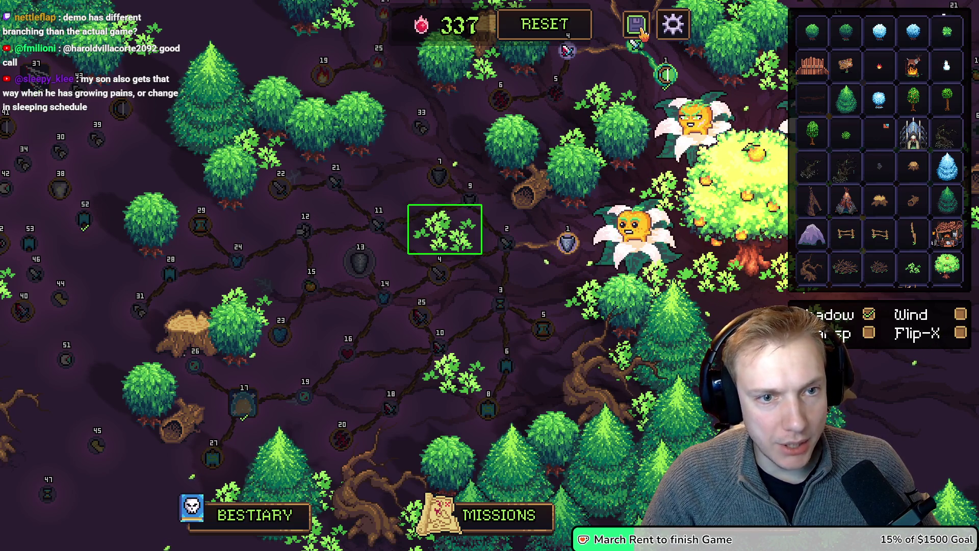
mouse_move(440, 176)
mouse_down()
mouse_move(423, 195)
mouse_move(462, 178)
mouse_move(457, 163)
mouse_up()
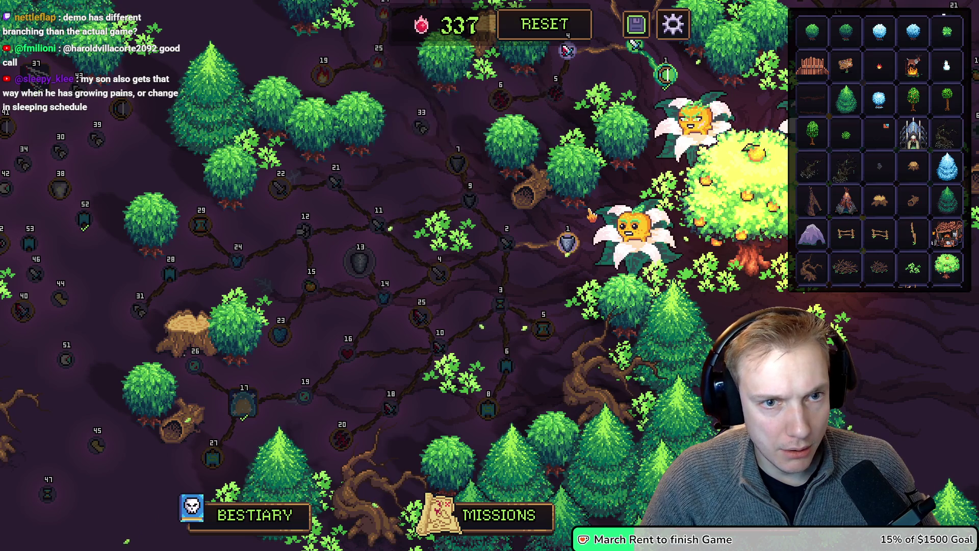
Delete a bush among the upper trees and duplicate the centre bush into that area.
click(361, 133)
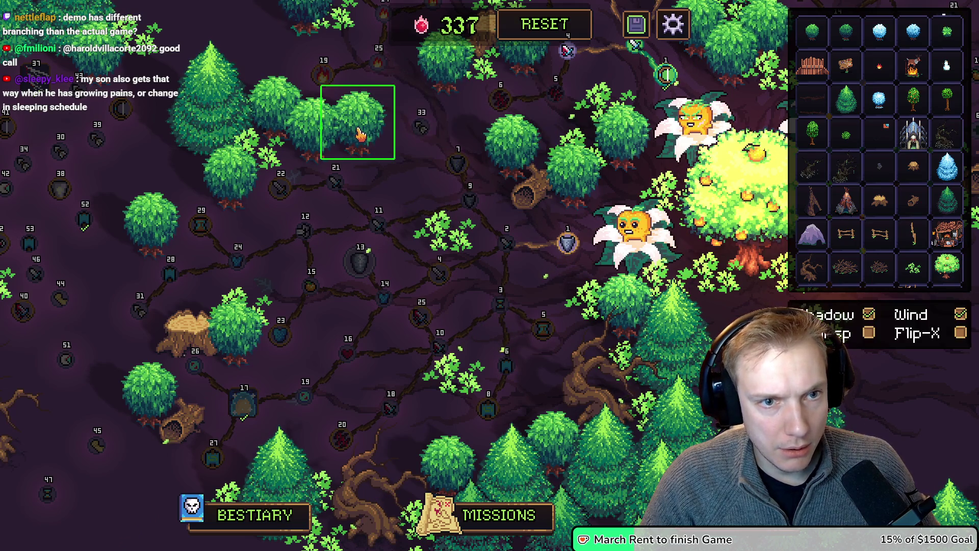
mouse_move(362, 142)
mouse_down()
mouse_move(396, 159)
mouse_move(396, 171)
mouse_up()
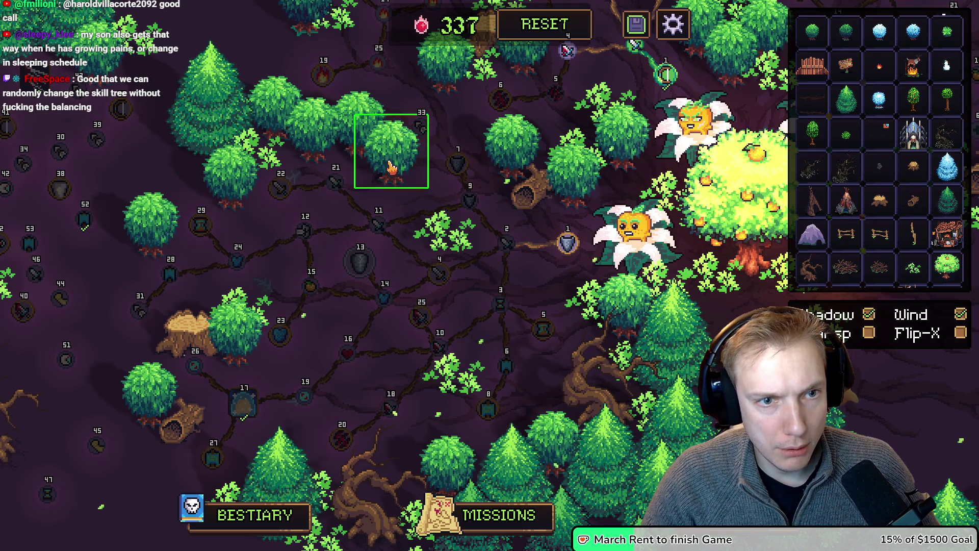
key(Delete)
click(271, 162)
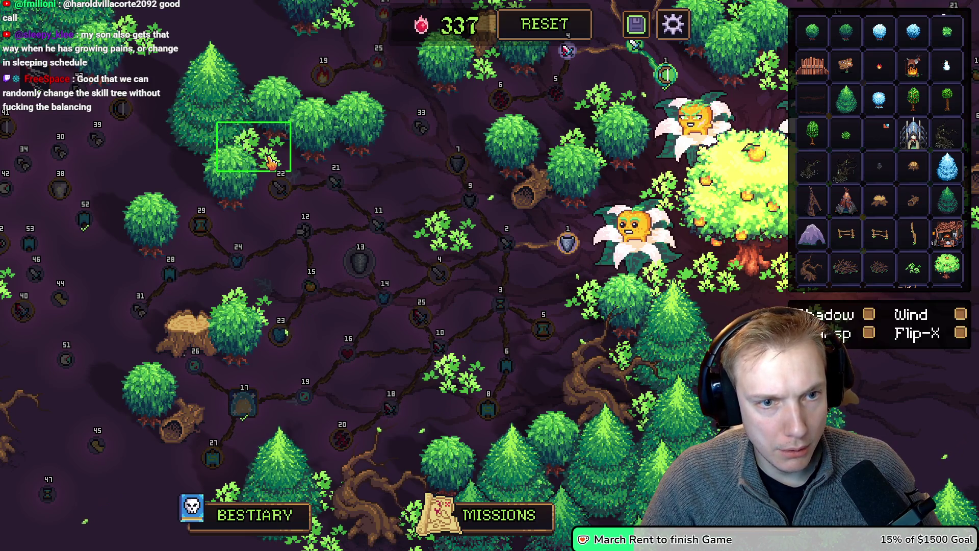
click(442, 228)
key(ctrl+d)
click(396, 158)
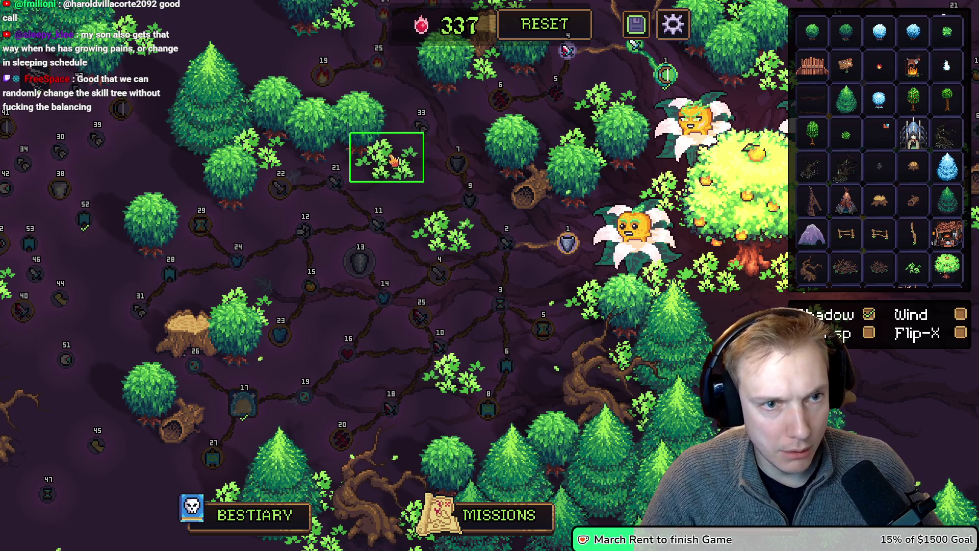
Place a tree stump and a new bush from the palette among the upper trees.
click(913, 200)
click(373, 177)
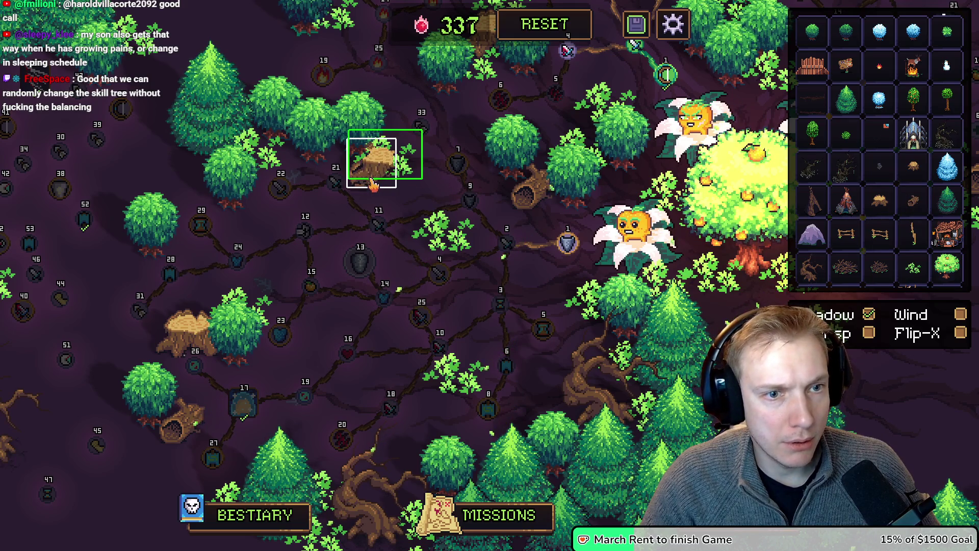
click(811, 234)
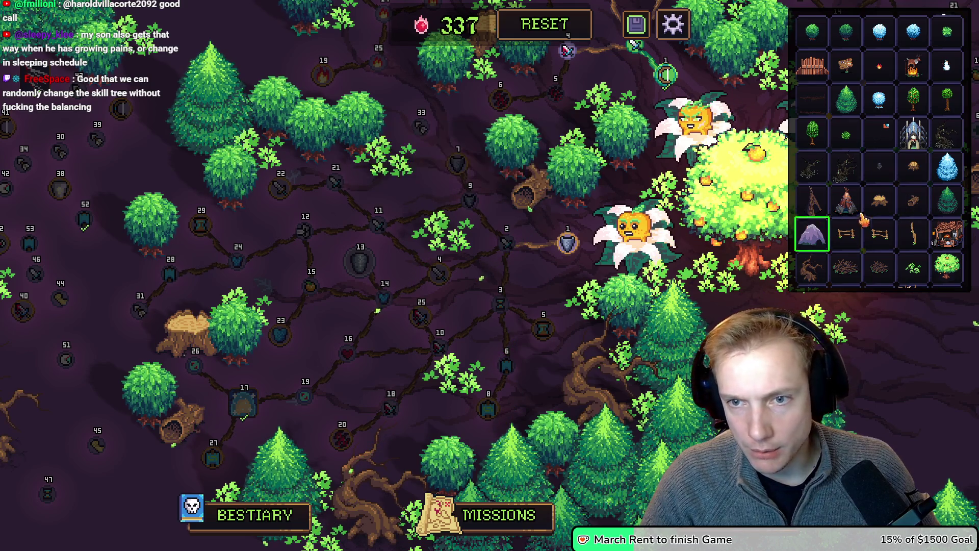
click(913, 168)
click(396, 171)
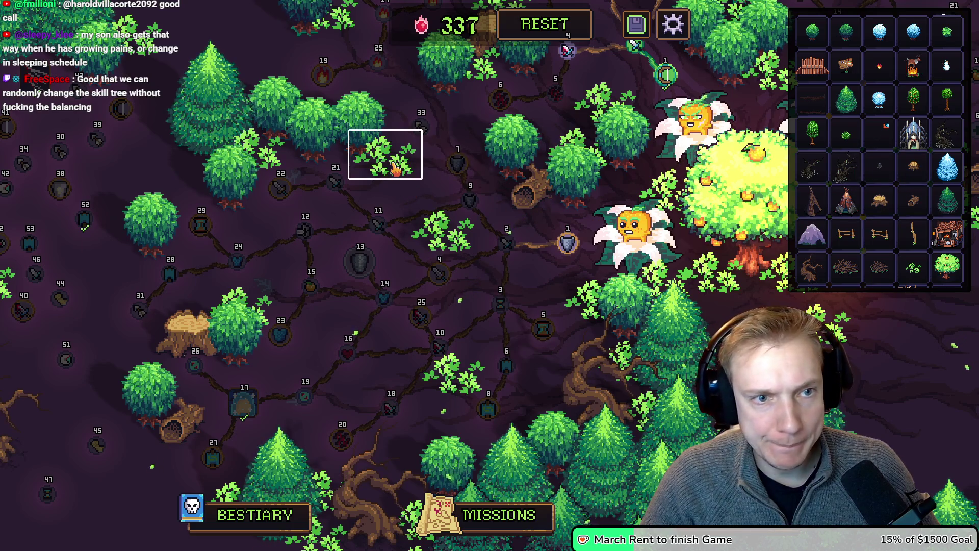
click(395, 171)
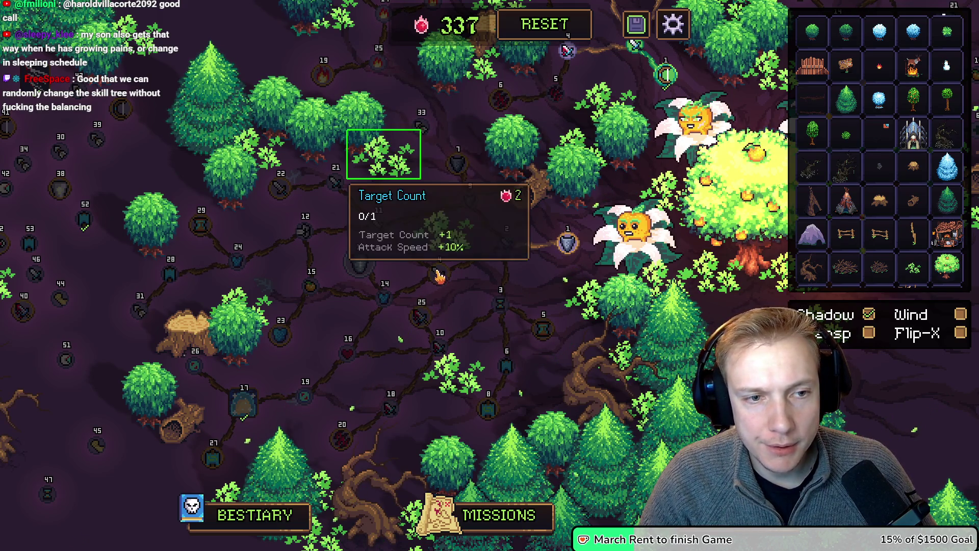
Save the skill tree, then read the tooltips of nodes 9, 11, 24, 10, 25 and 18.
mouse_move(545, 337)
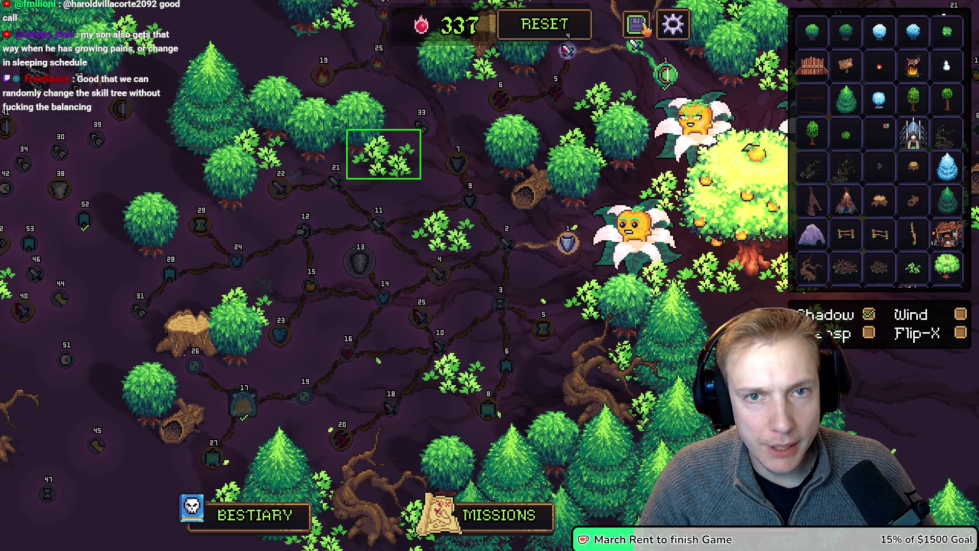
click(637, 26)
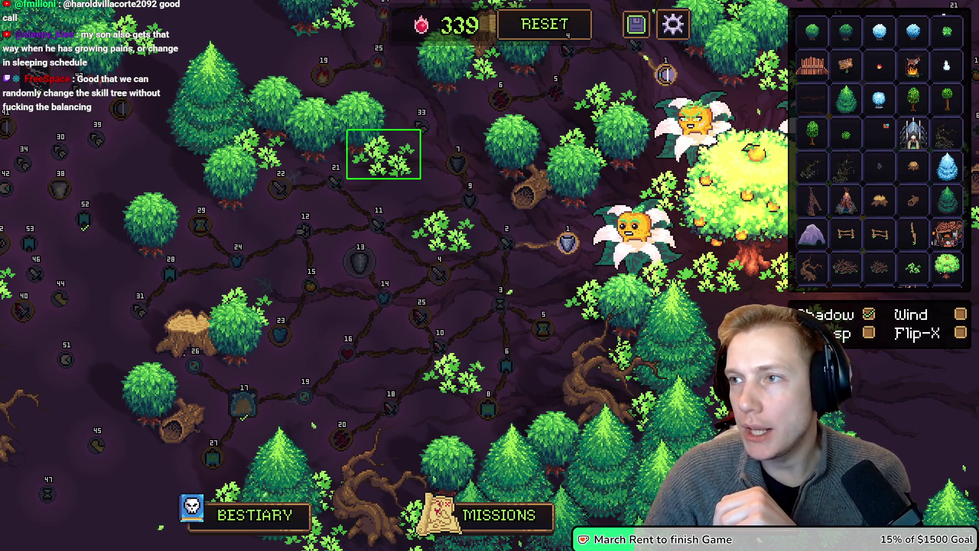
mouse_move(472, 203)
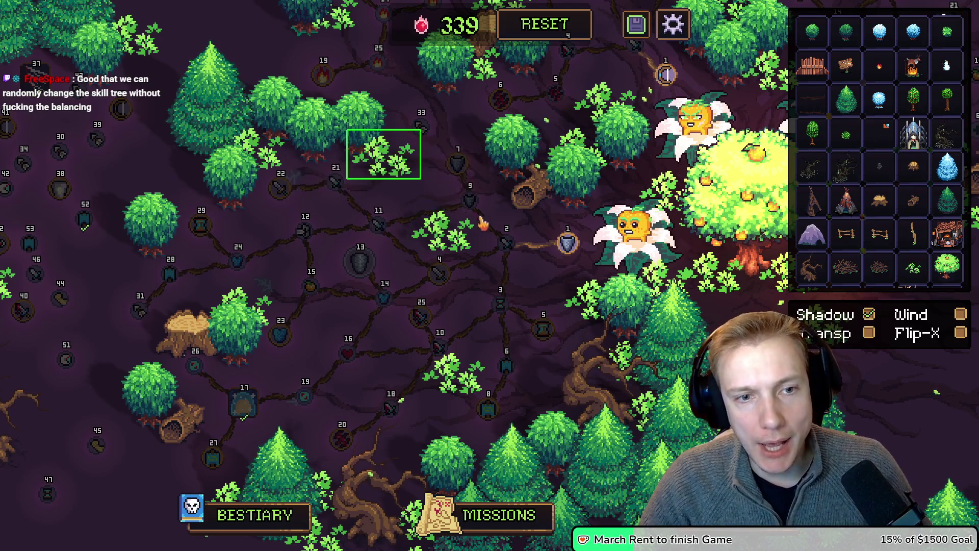
mouse_move(384, 221)
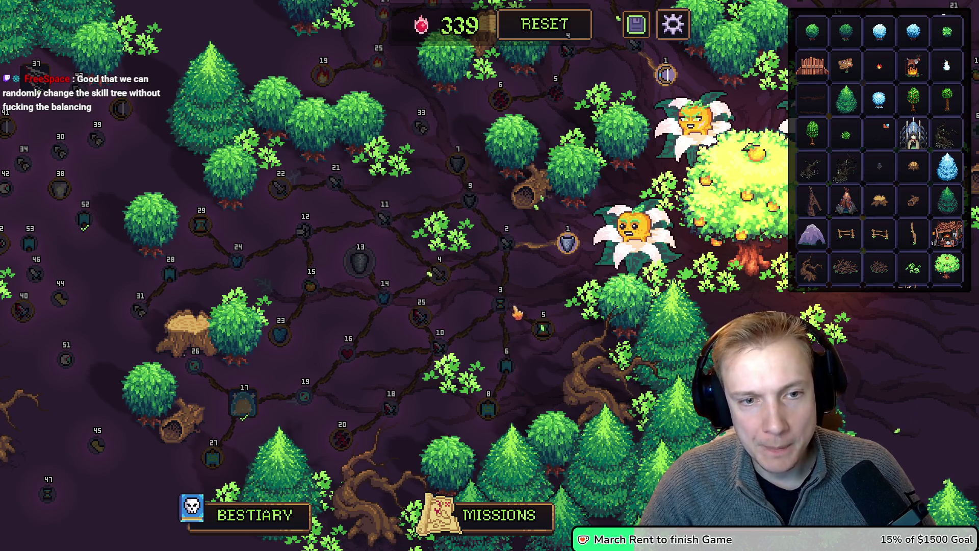
mouse_move(231, 264)
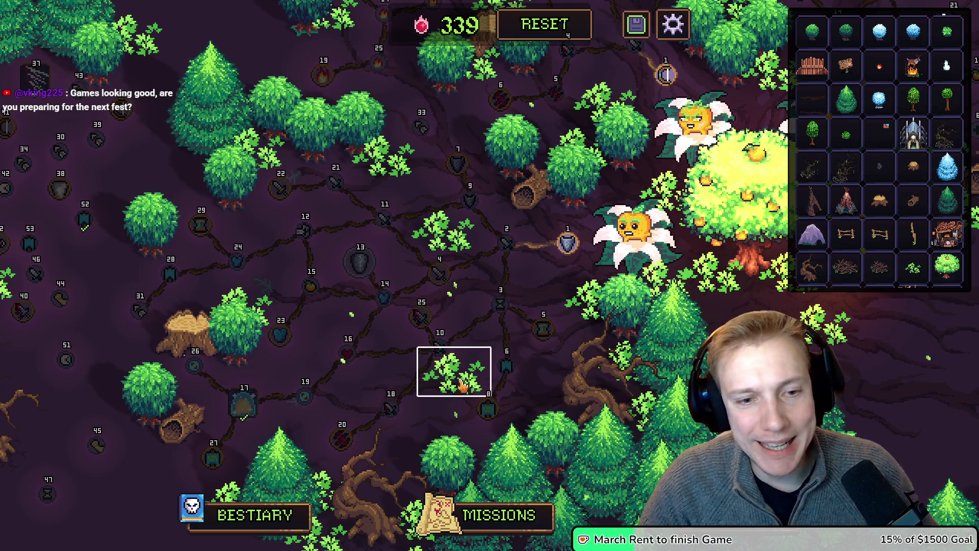
mouse_move(450, 375)
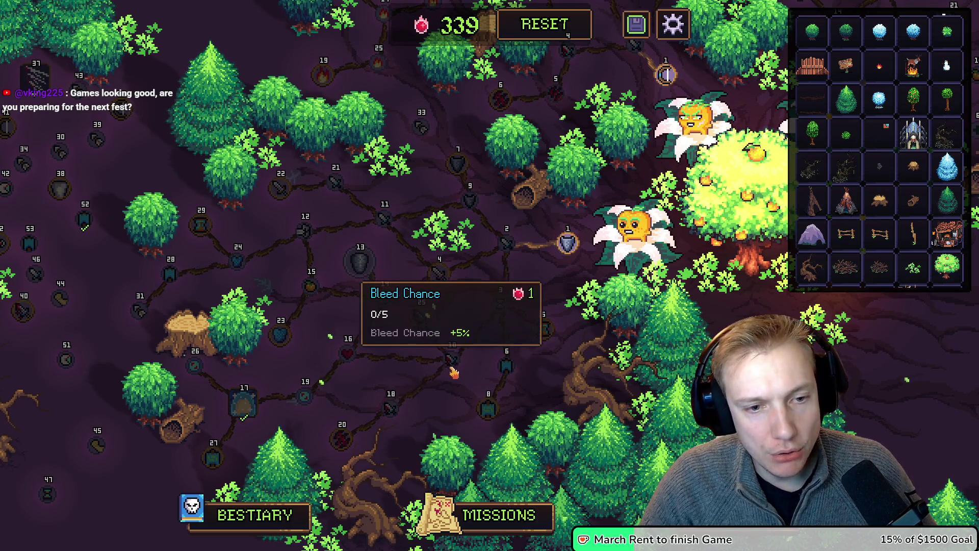
mouse_move(432, 337)
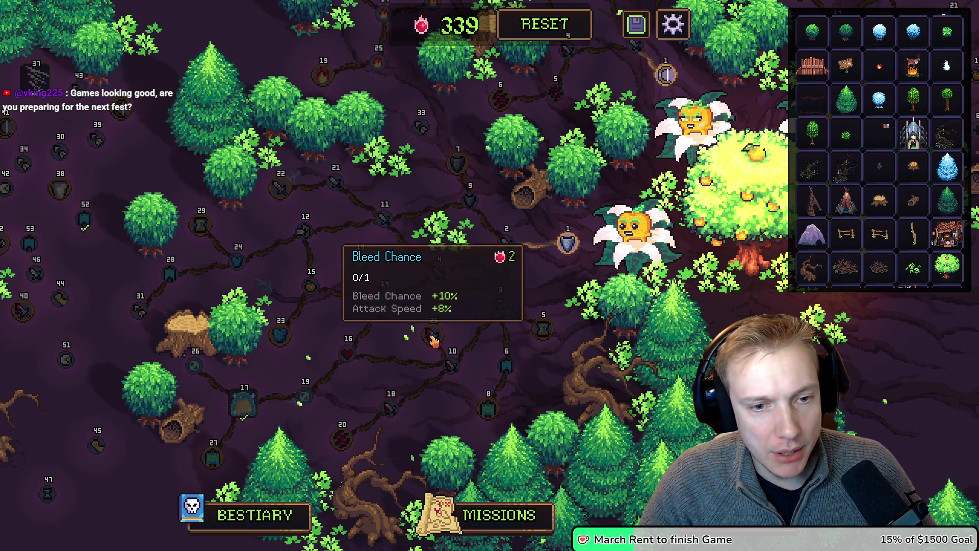
mouse_move(418, 420)
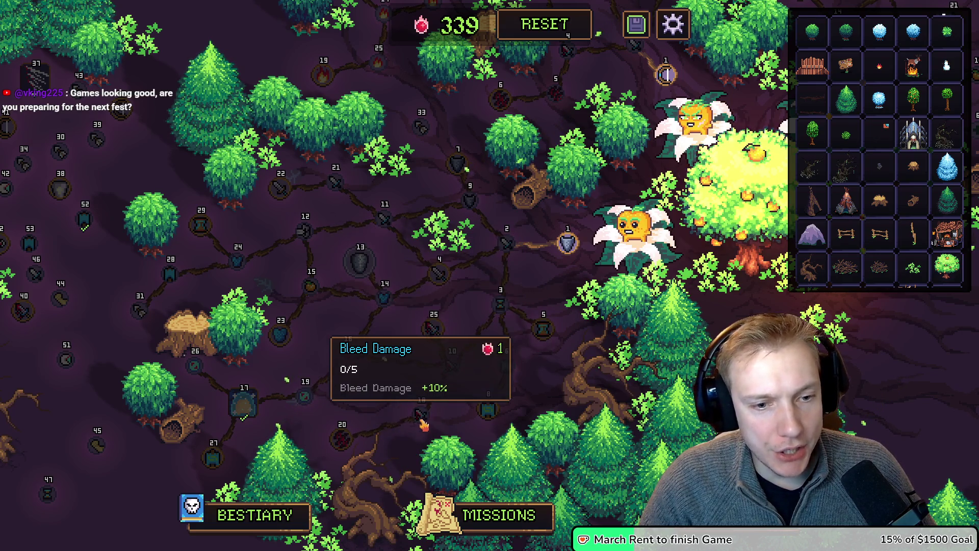
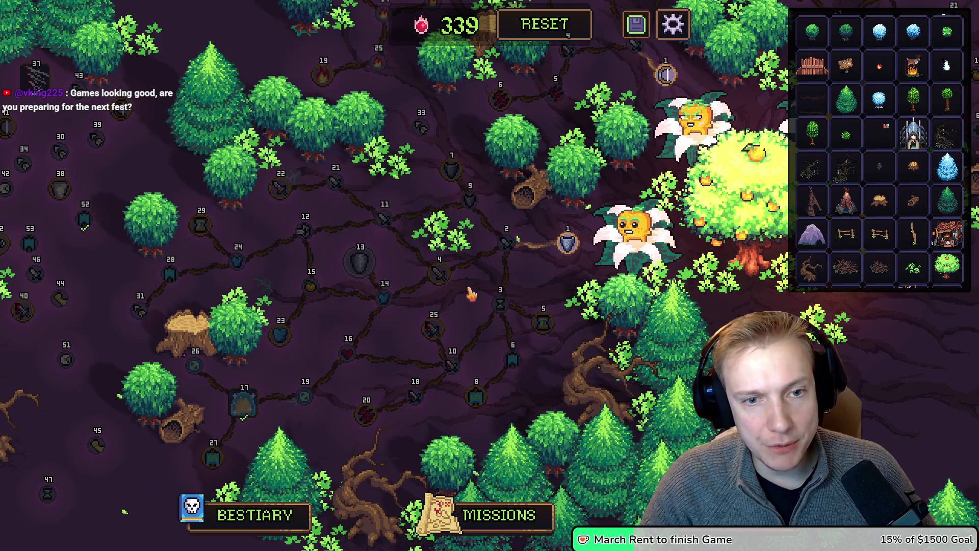
In play mode, buy nodes 1 and 2 and the sword node, dropping points from 339 to 335.
click(685, 23)
click(568, 243)
click(507, 243)
click(439, 273)
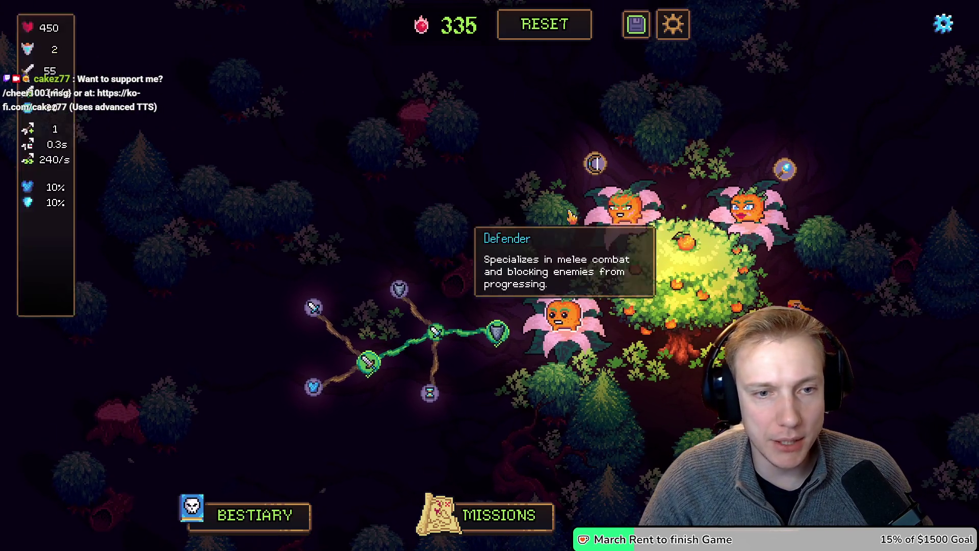
drag(485, 469, 499, 388)
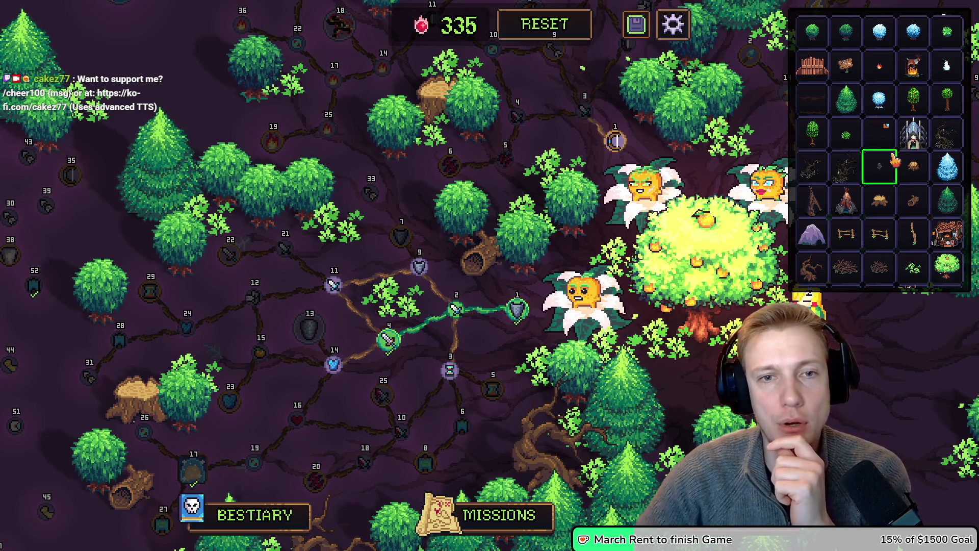
Pan across the forest map to the big fruit tree and check the nearby node cards.
mouse_move(580, 143)
mouse_down()
mouse_move(528, 197)
mouse_move(536, 175)
mouse_move(525, 164)
mouse_move(495, 274)
mouse_up()
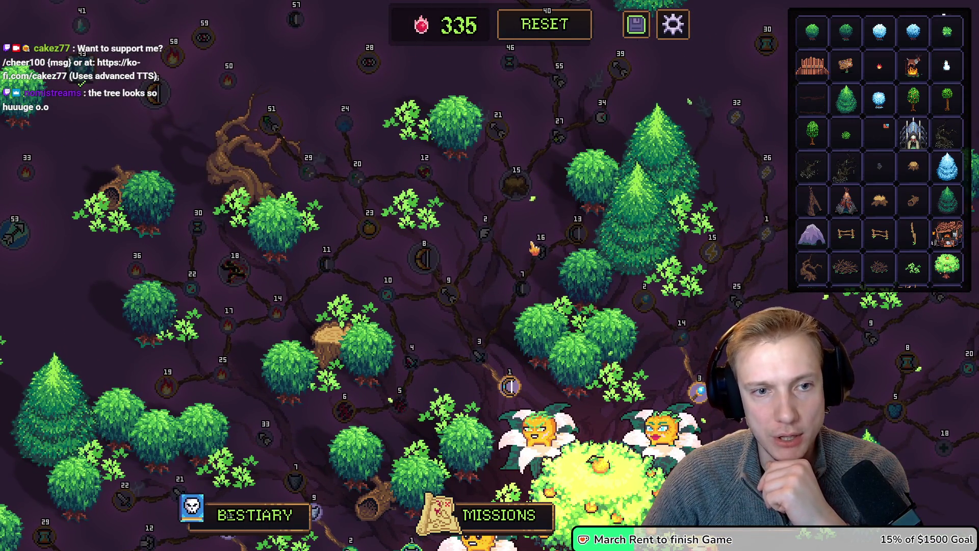
mouse_move(538, 237)
mouse_down()
mouse_move(603, 283)
mouse_move(647, 297)
mouse_move(691, 177)
mouse_up()
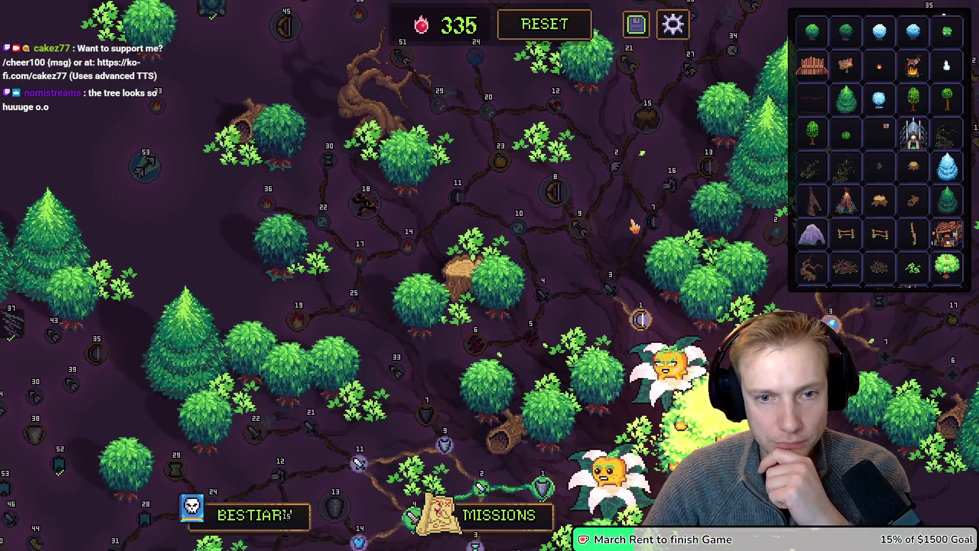
drag(595, 305, 559, 232)
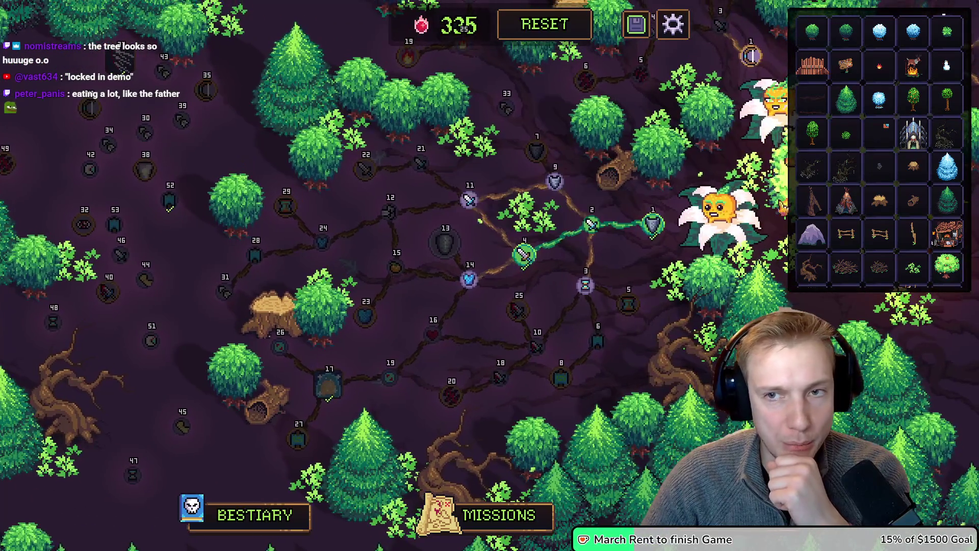
mouse_move(655, 217)
mouse_move(655, 204)
mouse_down()
mouse_move(546, 234)
mouse_move(511, 288)
mouse_move(577, 179)
mouse_move(633, 153)
mouse_up()
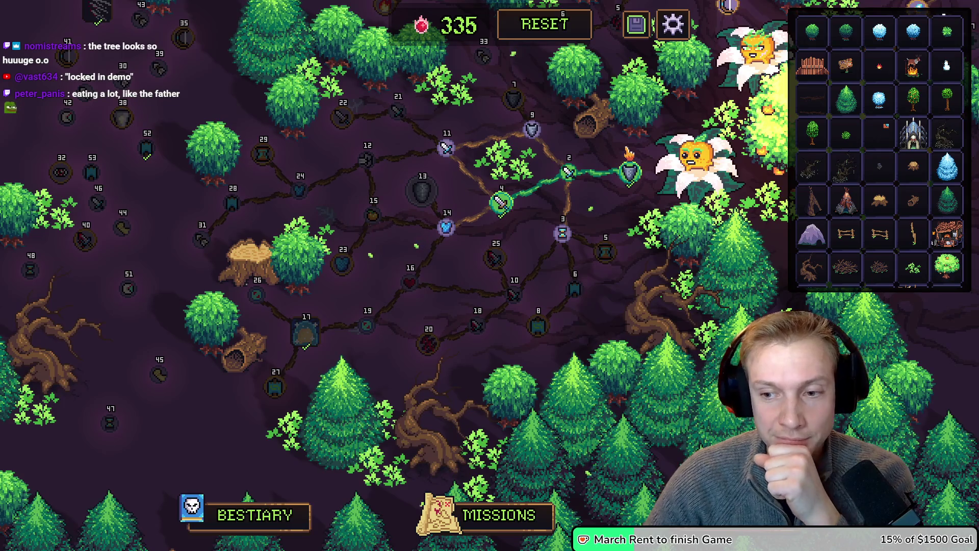
mouse_move(618, 213)
mouse_down()
mouse_move(377, 278)
mouse_move(378, 309)
mouse_move(385, 293)
mouse_up()
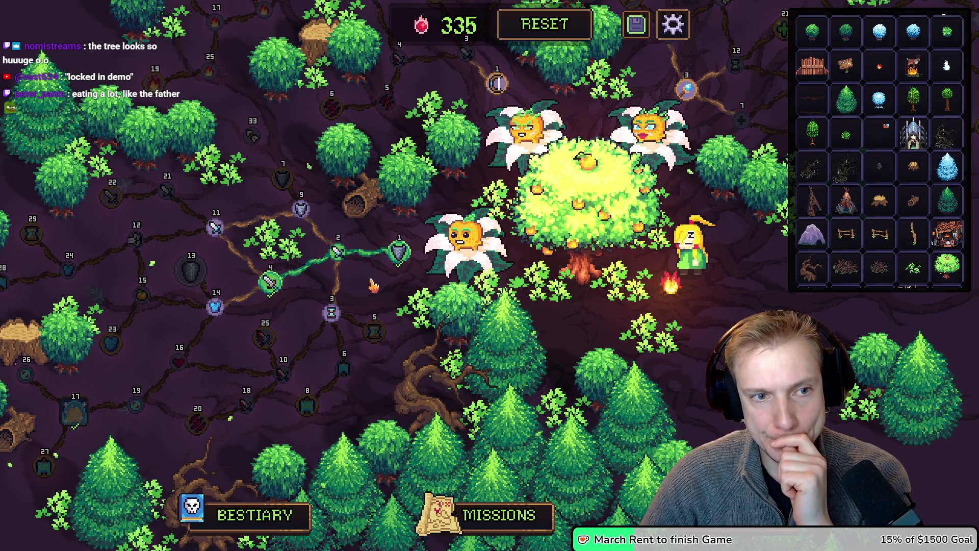
mouse_move(375, 285)
mouse_down()
mouse_move(417, 296)
mouse_move(434, 319)
mouse_move(444, 432)
mouse_move(419, 488)
mouse_up()
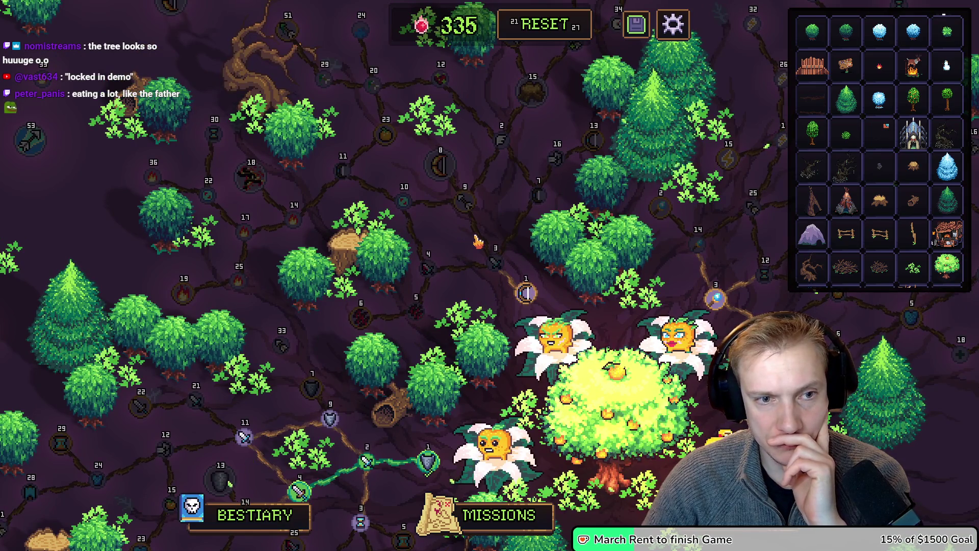
mouse_move(469, 199)
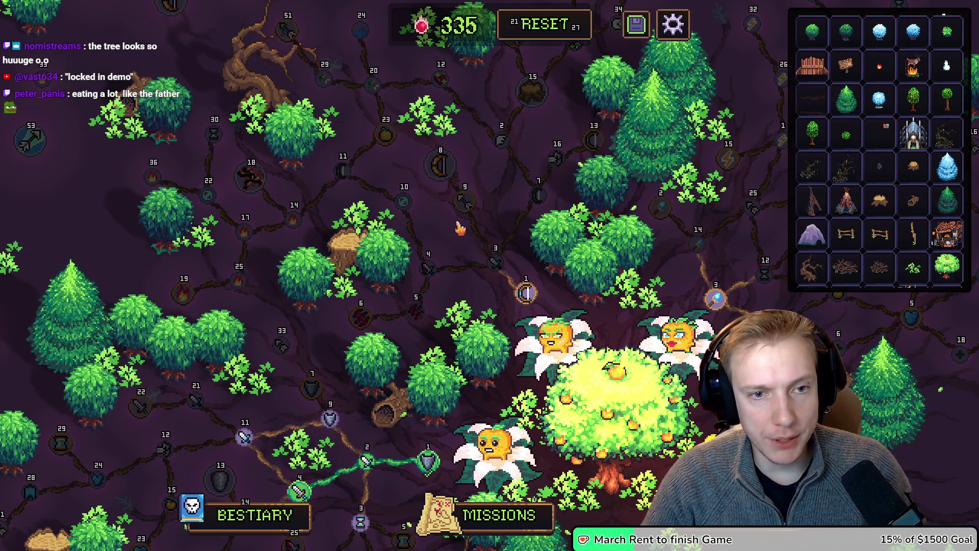
mouse_move(479, 215)
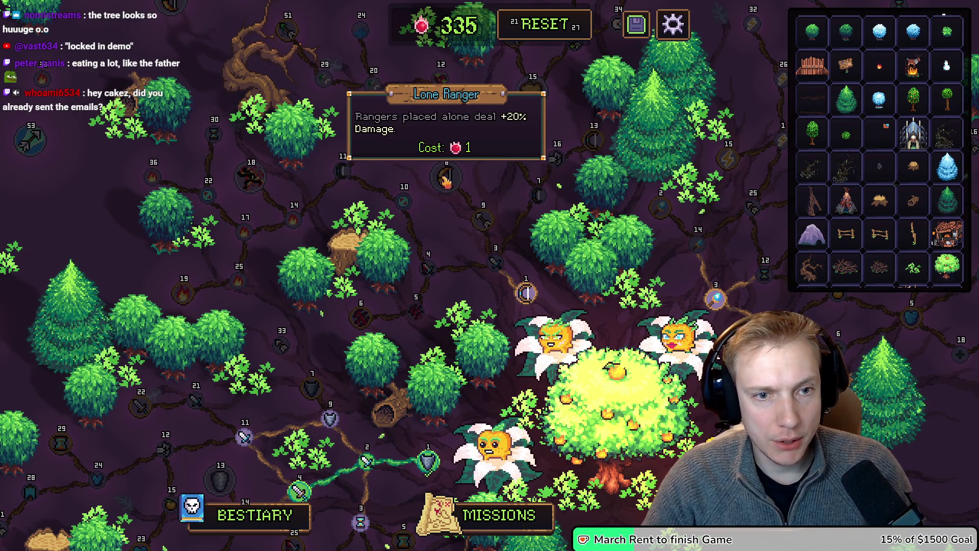
mouse_move(511, 158)
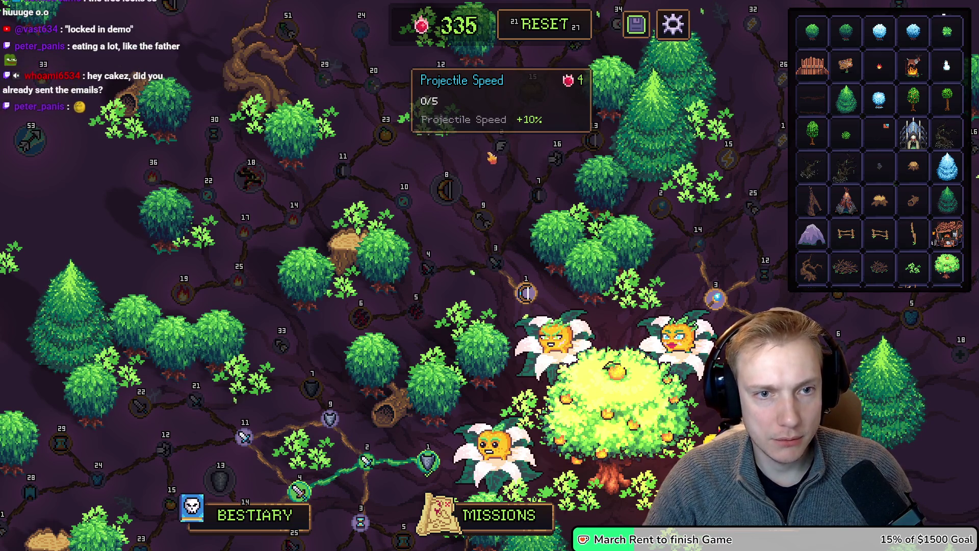
Drag node 23 (Hero Cost -10) up and left toward the top of the tree.
mouse_move(391, 142)
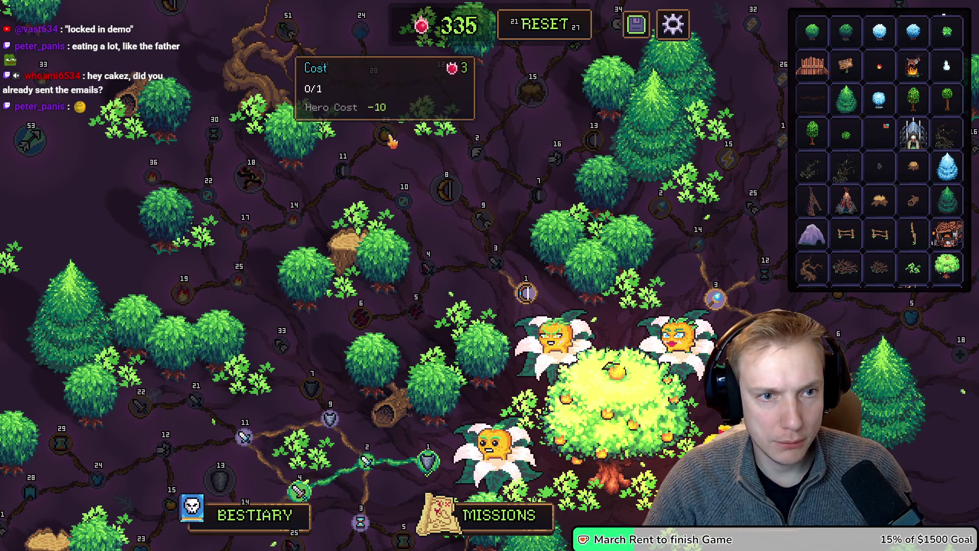
drag(391, 142, 393, 155)
drag(472, 153, 395, 156)
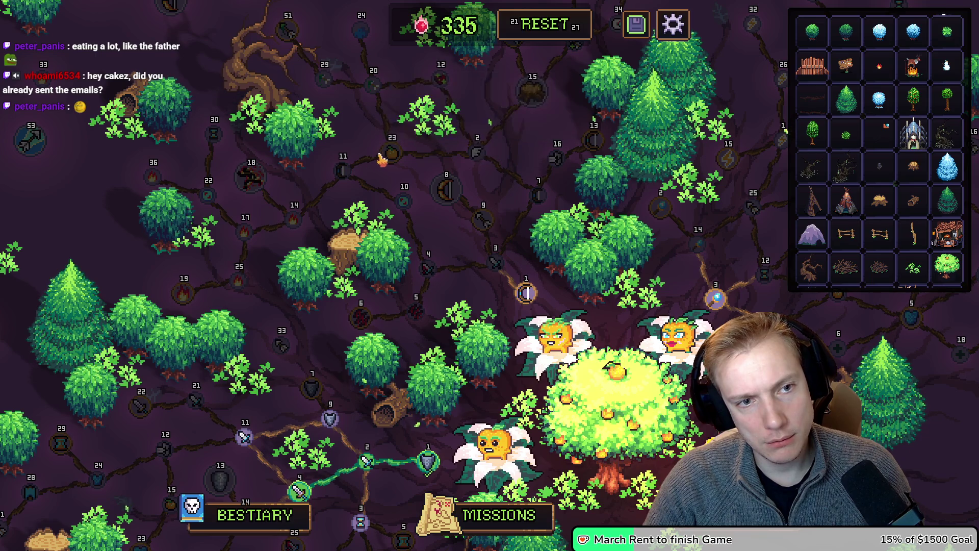
mouse_move(388, 154)
mouse_down()
mouse_move(459, 154)
mouse_move(318, 162)
mouse_up()
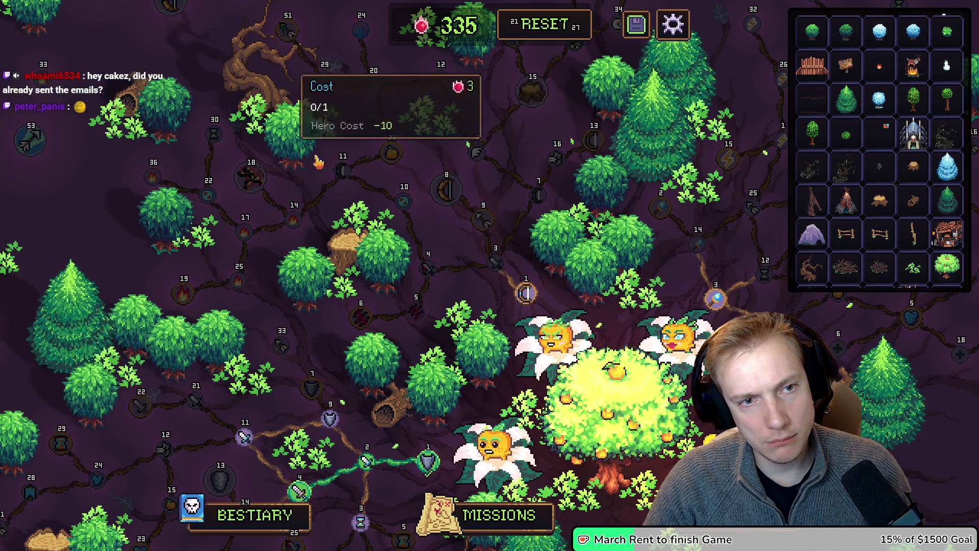
drag(390, 152, 383, 99)
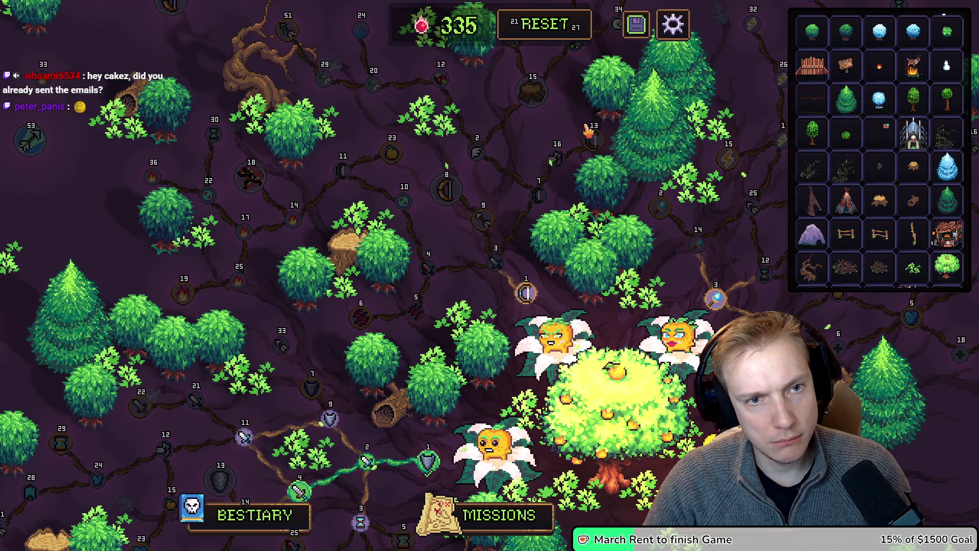
mouse_move(390, 153)
mouse_down()
mouse_move(371, 146)
mouse_move(369, 118)
mouse_up()
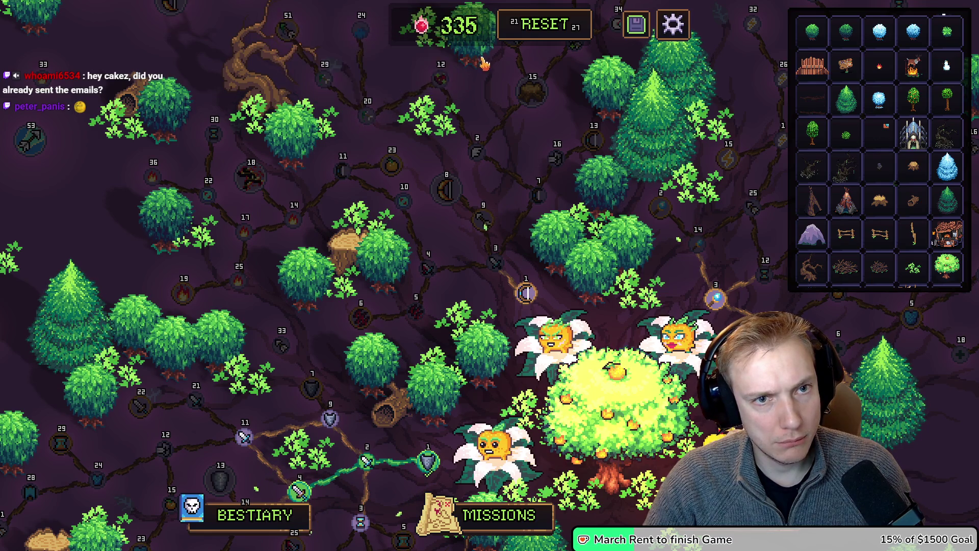
Select the leafy bush, then view the Life Regen node's settings and close them.
click(430, 142)
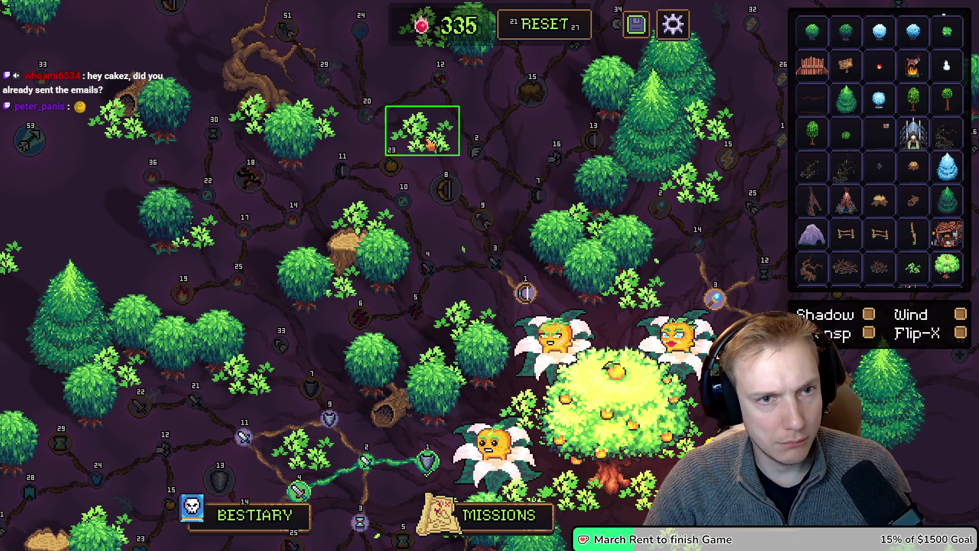
click(437, 81)
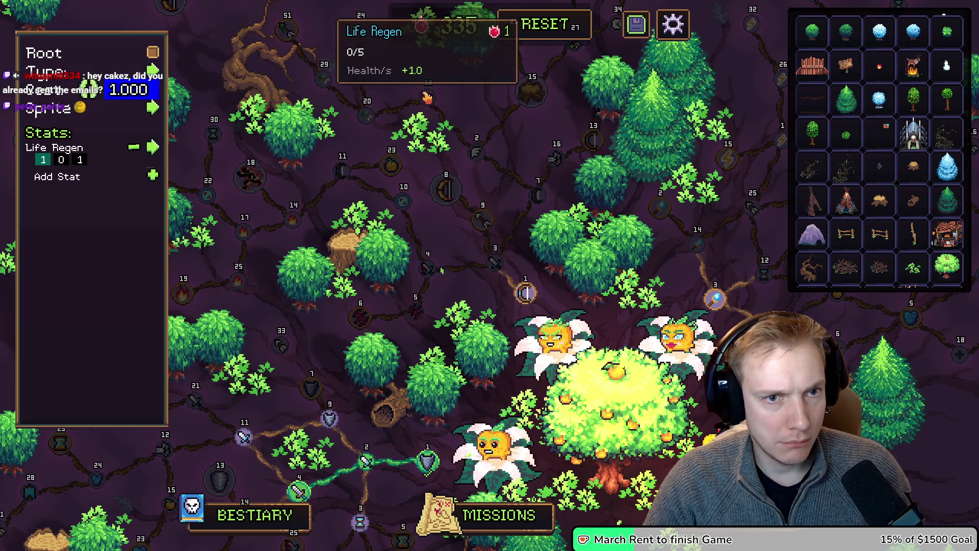
key(Escape)
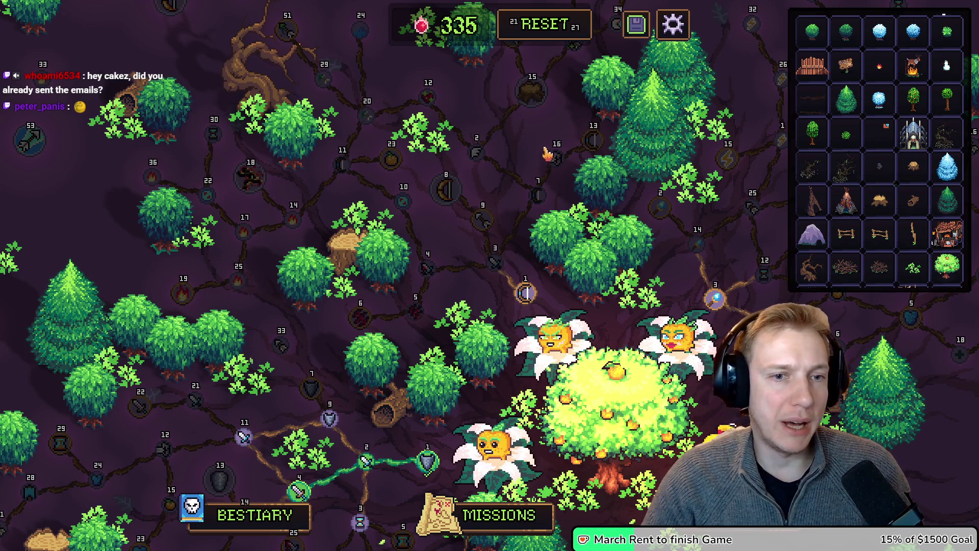
Move the bush decoration down slightly and shift the round tree decoration to the right.
drag(547, 154, 587, 190)
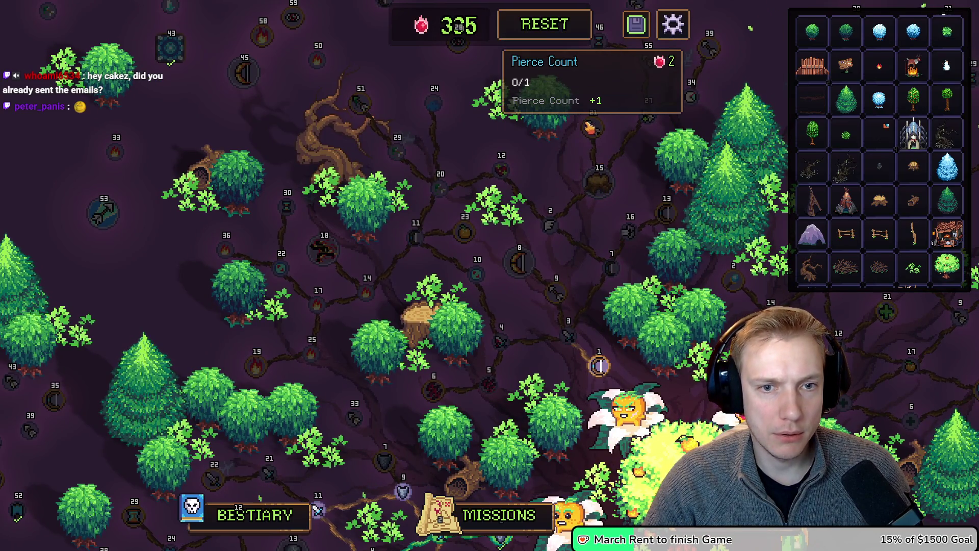
mouse_move(554, 117)
mouse_down()
mouse_move(553, 145)
mouse_move(481, 121)
mouse_move(541, 128)
mouse_move(565, 156)
mouse_up()
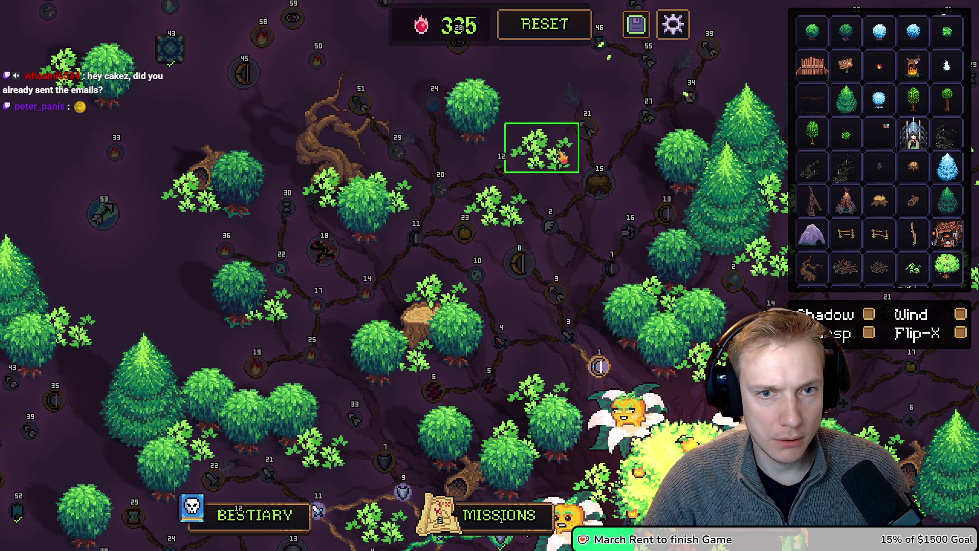
drag(488, 114, 531, 121)
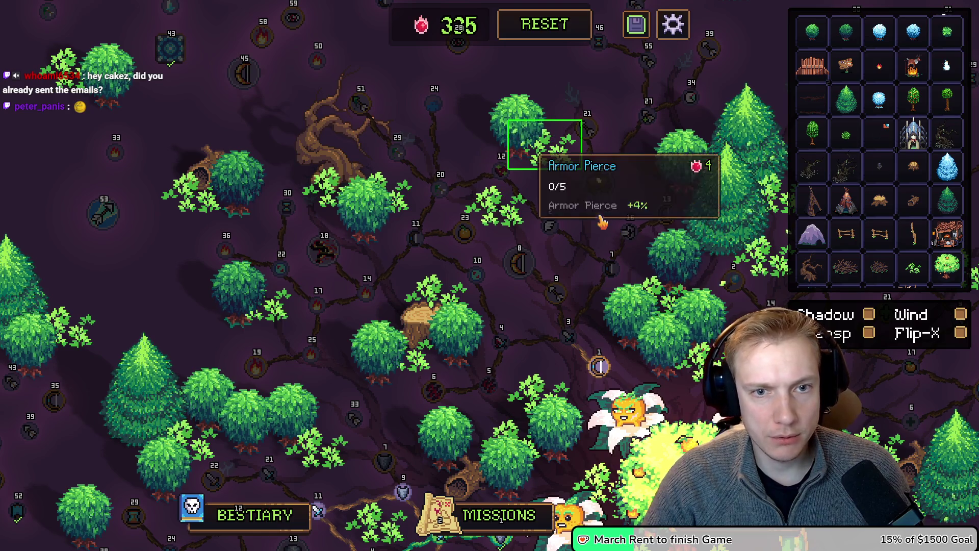
drag(601, 226, 593, 180)
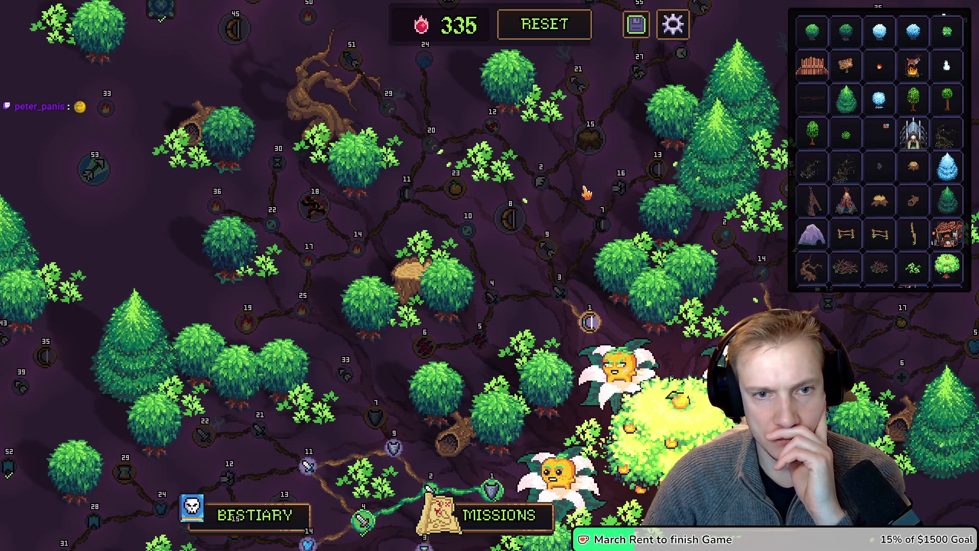
Pan the map to show the skill nodes below the big fruit tree.
mouse_move(539, 190)
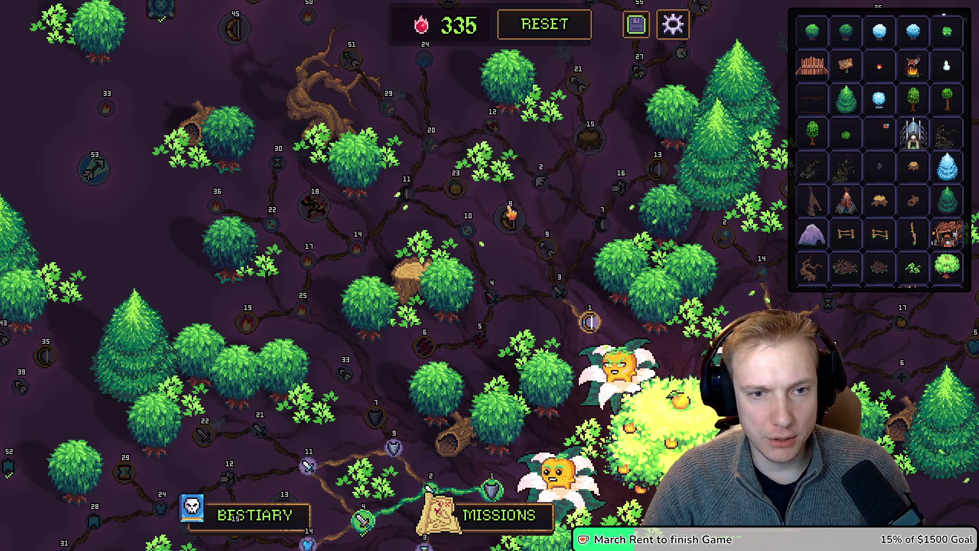
mouse_move(501, 213)
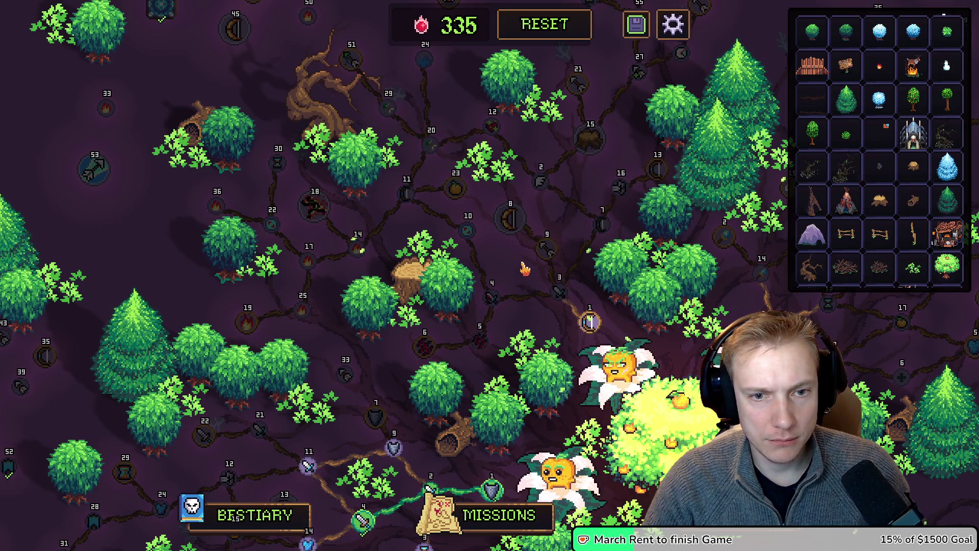
mouse_move(516, 253)
mouse_down()
mouse_move(509, 183)
mouse_move(503, 264)
mouse_move(518, 283)
mouse_up()
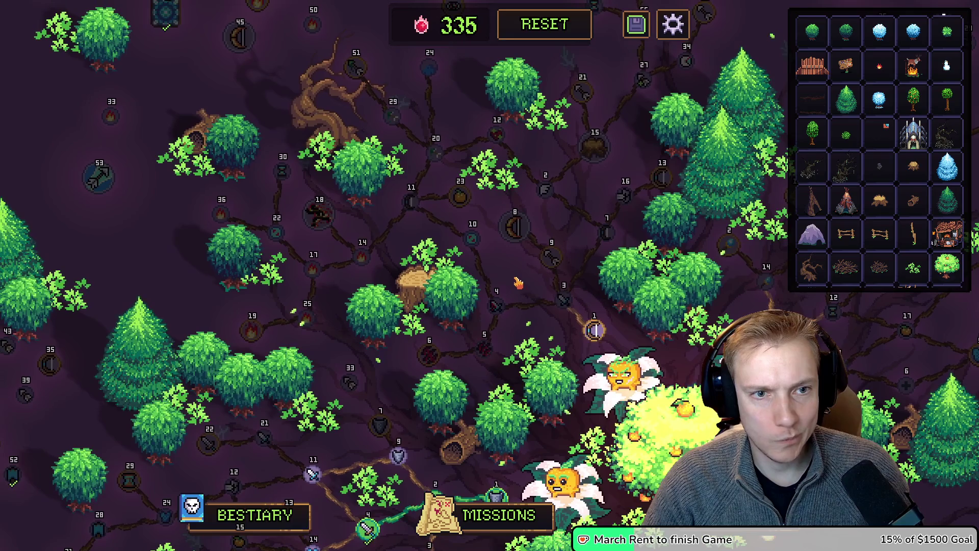
mouse_move(555, 259)
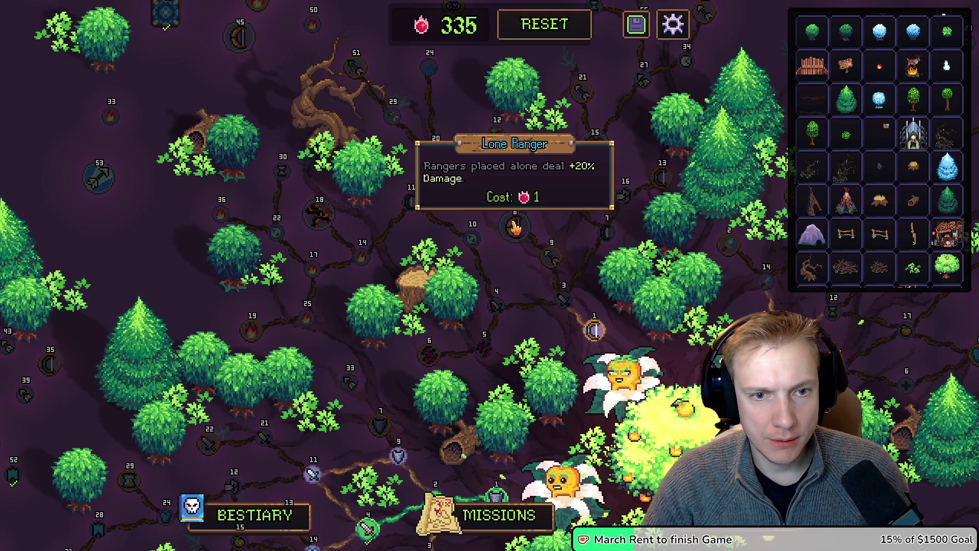
mouse_move(563, 303)
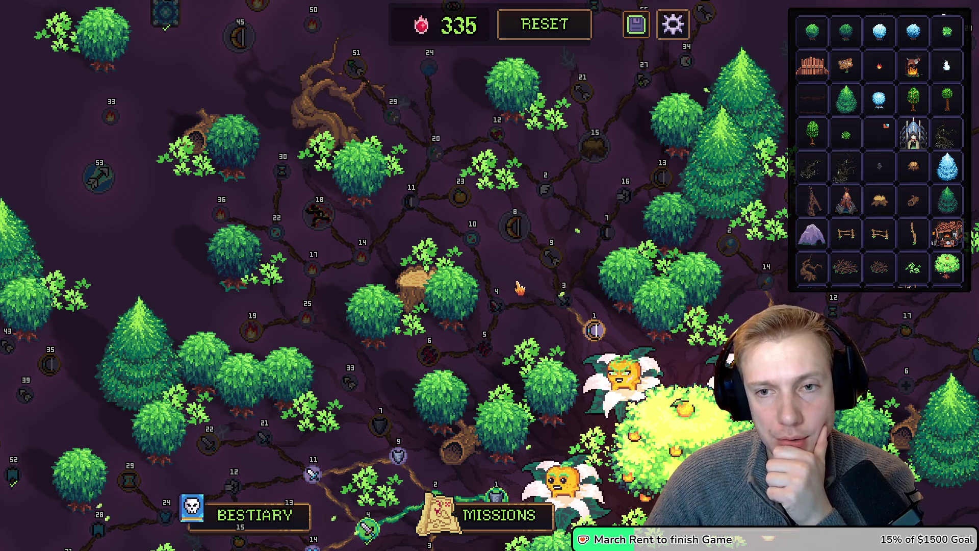
drag(518, 279, 505, 296)
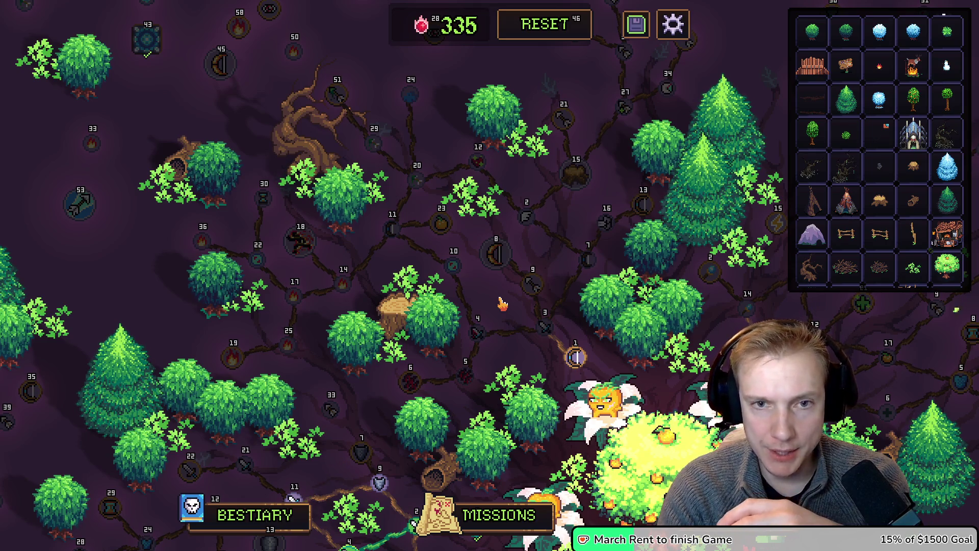
mouse_move(560, 193)
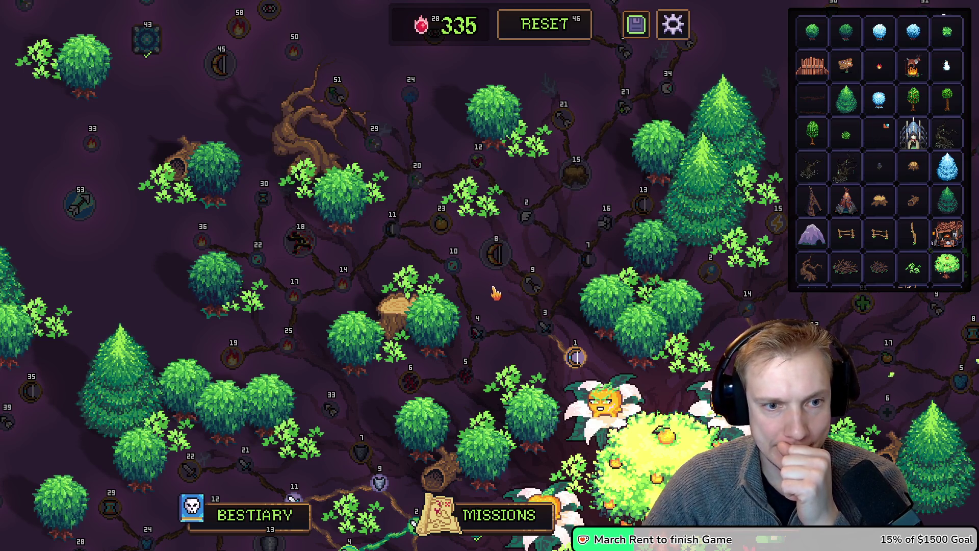
drag(495, 292, 475, 250)
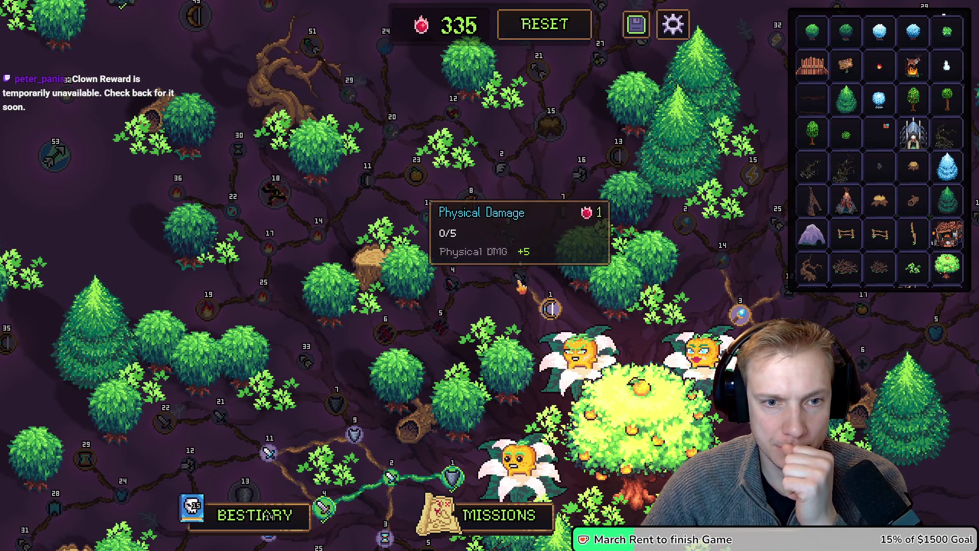
drag(480, 268, 474, 253)
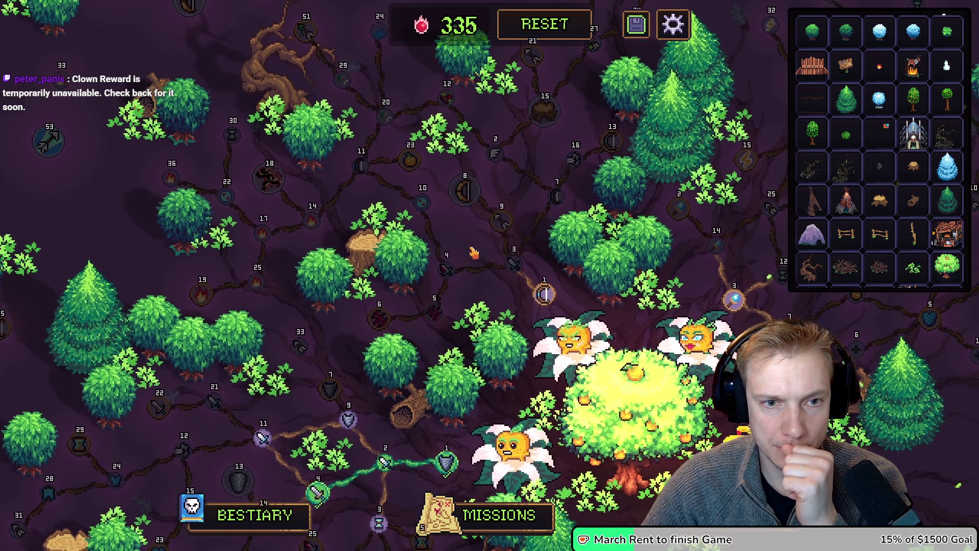
mouse_move(499, 223)
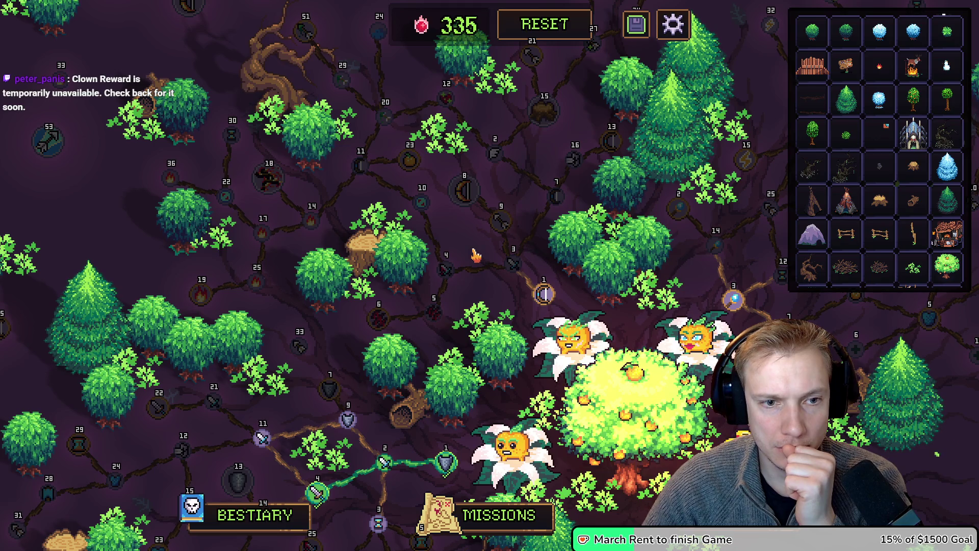
drag(476, 255, 497, 57)
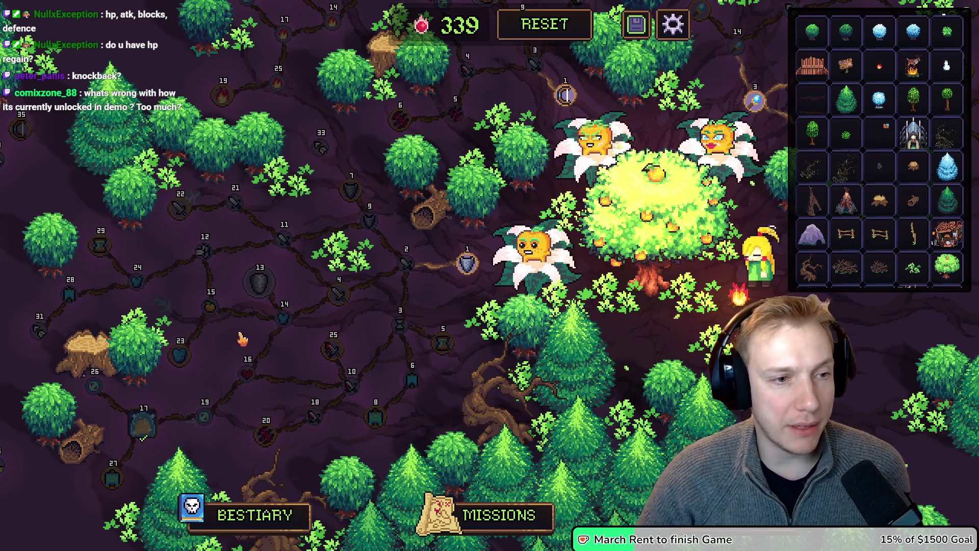
Pan the skill tree map down and right to reveal its left-hand branches.
drag(242, 334, 295, 306)
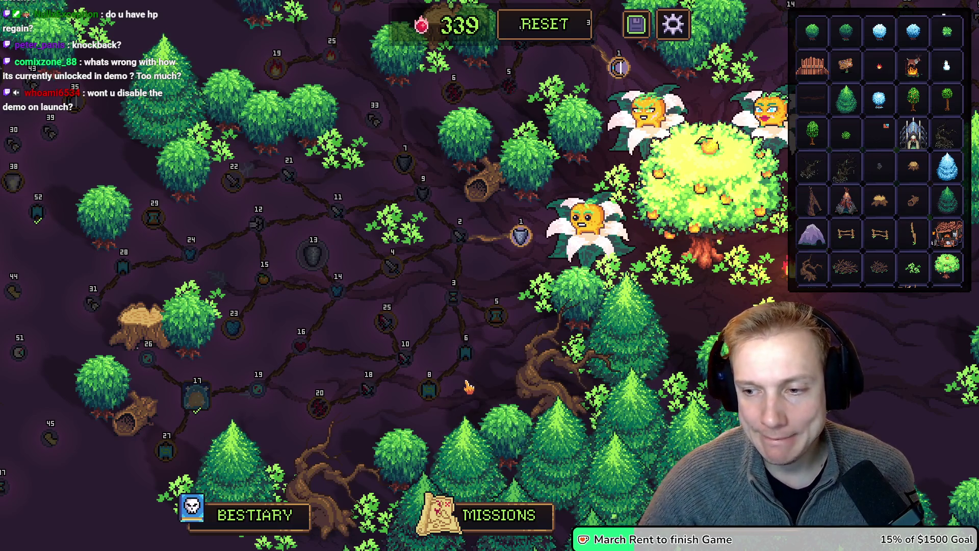
drag(507, 280, 440, 325)
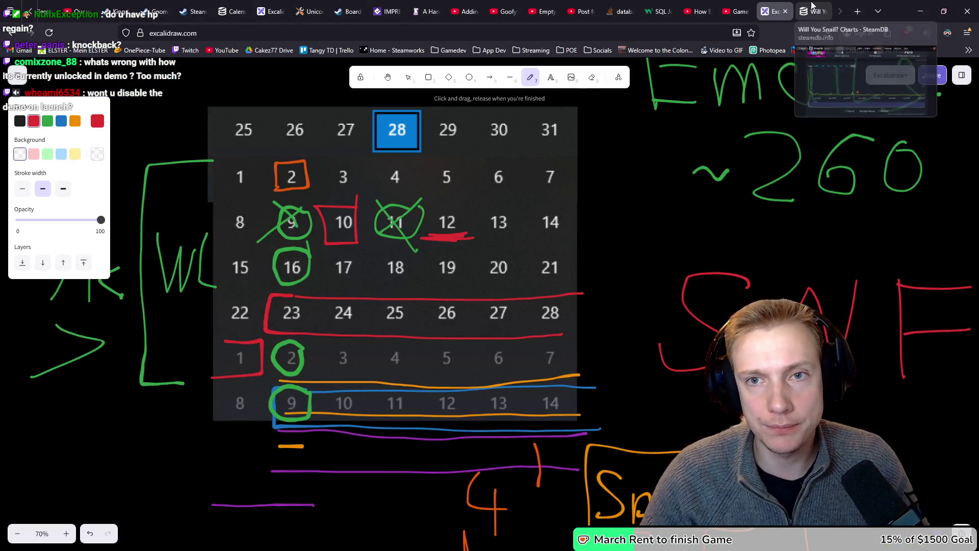
Search SteamDB for 'mega' and open Megabonk's SteamDB page in a new tab.
click(813, 11)
scroll(320, 81, up, 3)
click(312, 79)
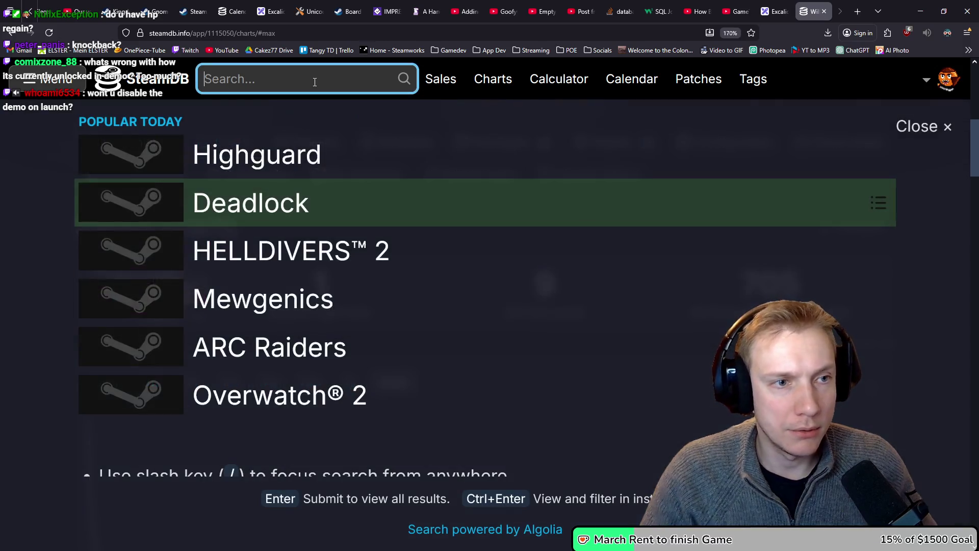
text(m)
key(BackSpace)
text(mega)
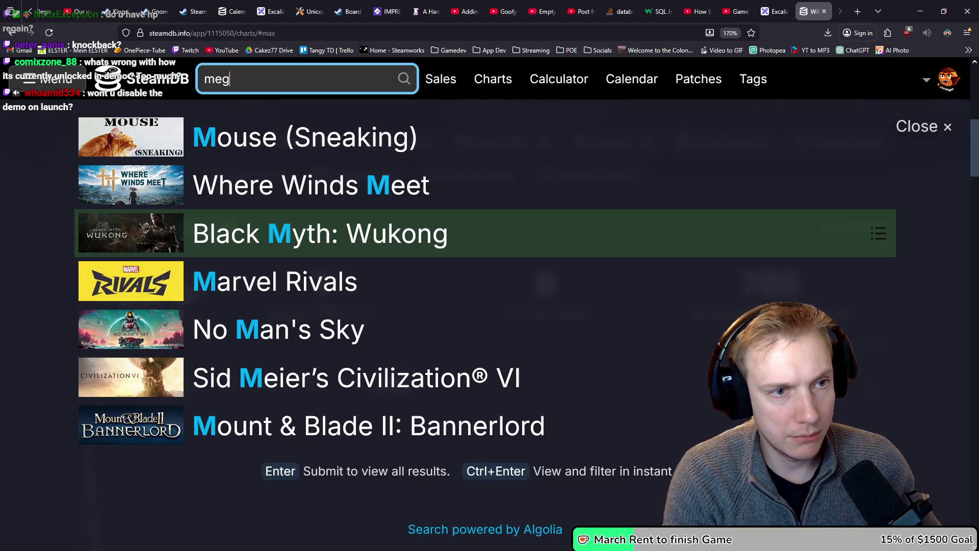
key(Down)
key(Down)
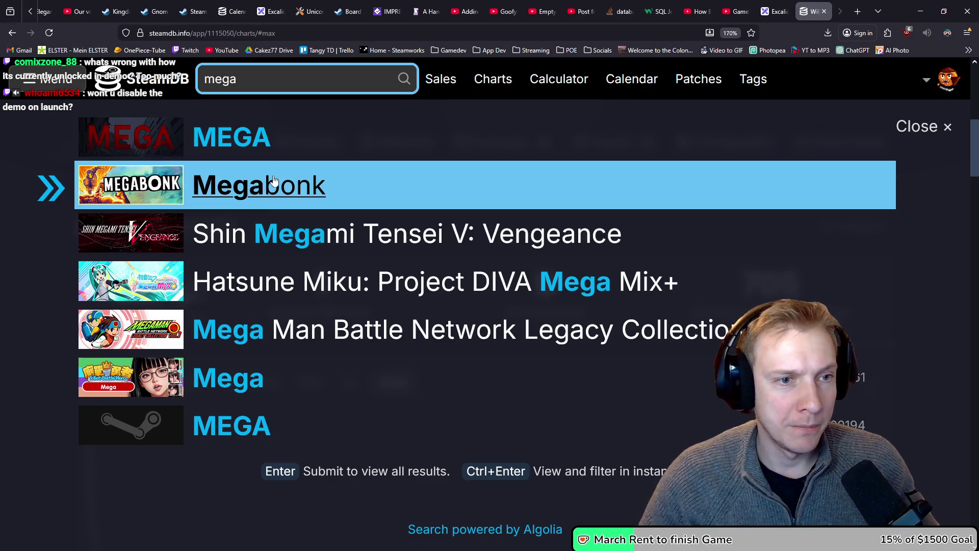
key(ctrl+Return)
click(804, 11)
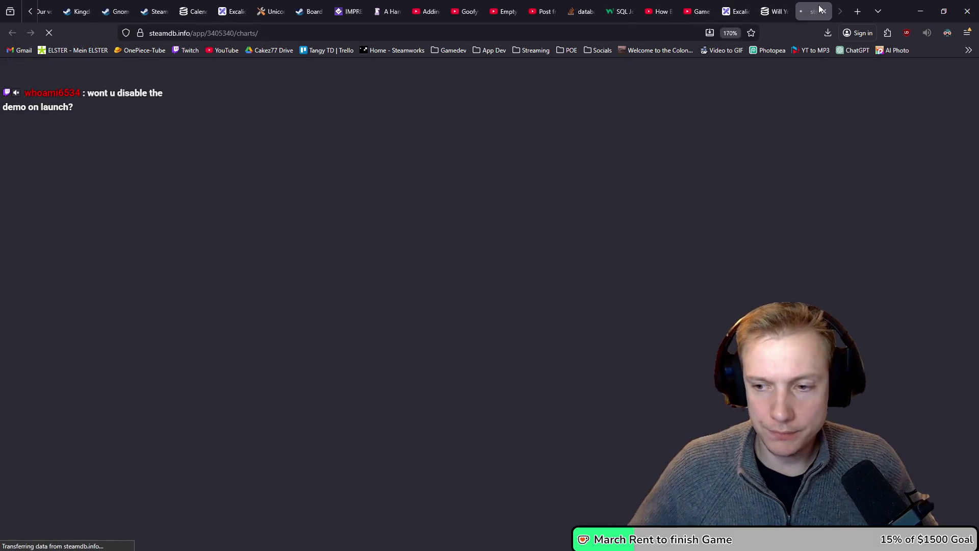
Go to Megabonk's Steam store page, search 'megabonk demo' and open the Megabonk Demo page.
scroll(546, 181, down, 3)
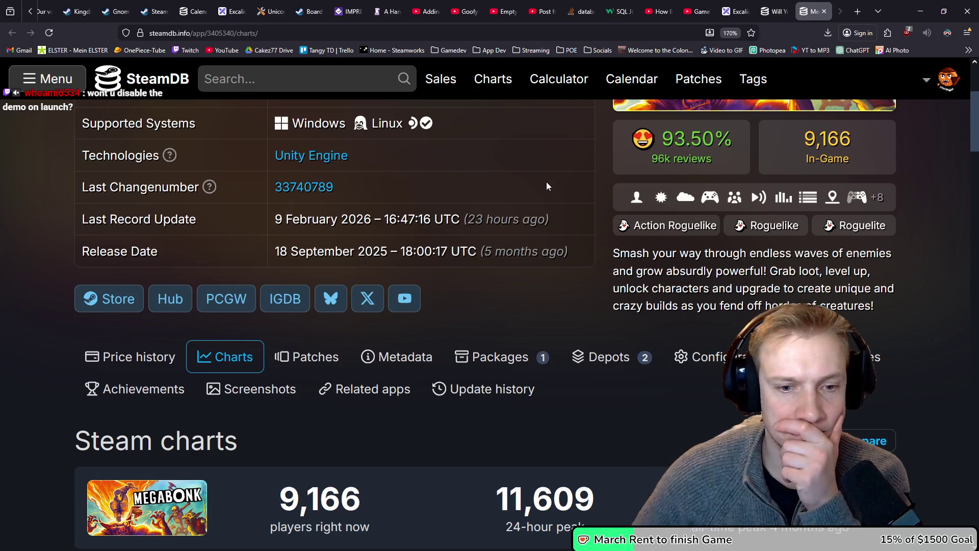
scroll(562, 212, down, 5)
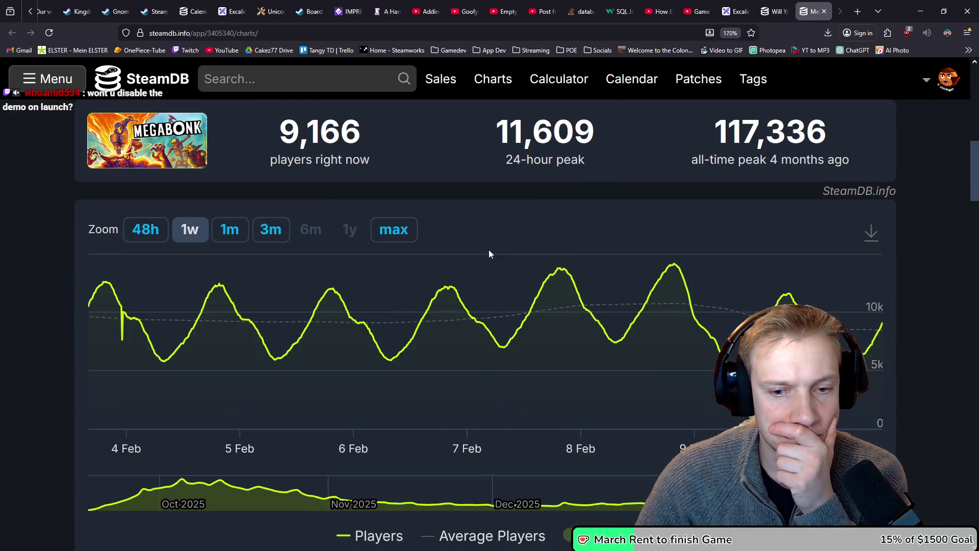
scroll(280, 249, up, 5)
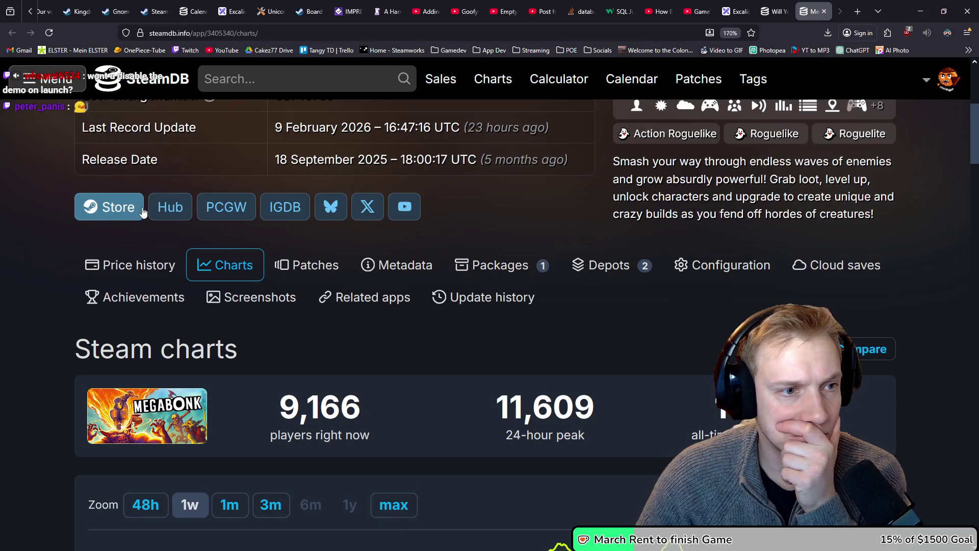
click(131, 211)
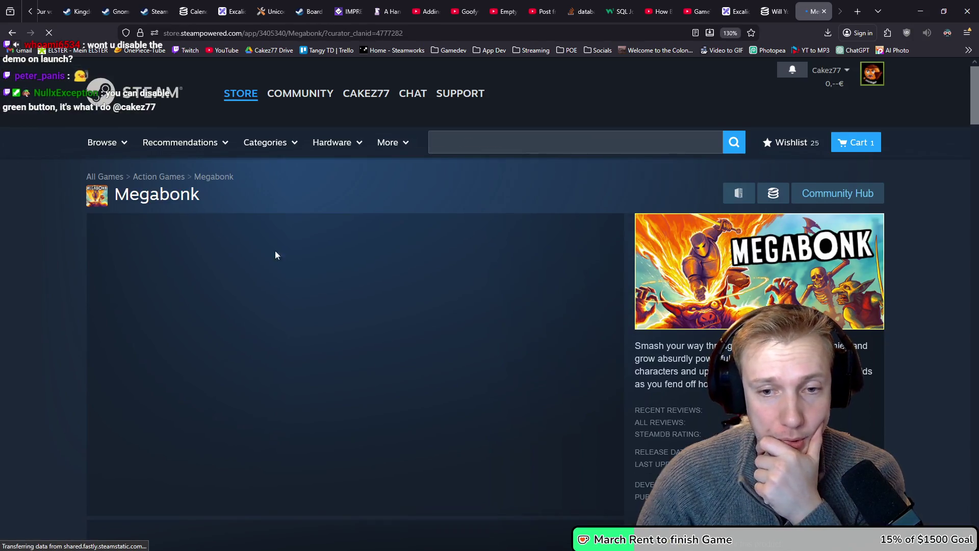
scroll(378, 252, down, 10)
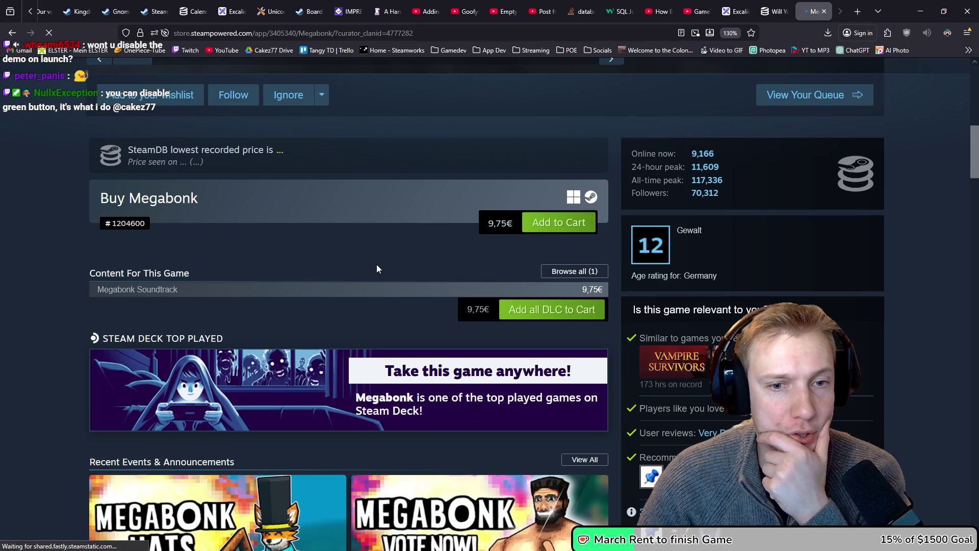
scroll(376, 265, down, 3)
scroll(416, 224, up, 10)
scroll(415, 225, up, 2)
click(555, 145)
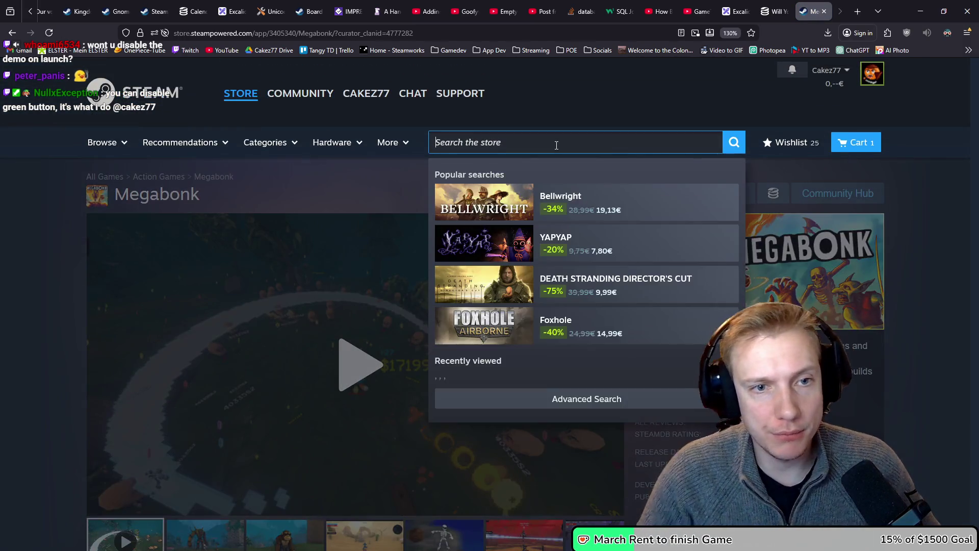
text(megabonk demo)
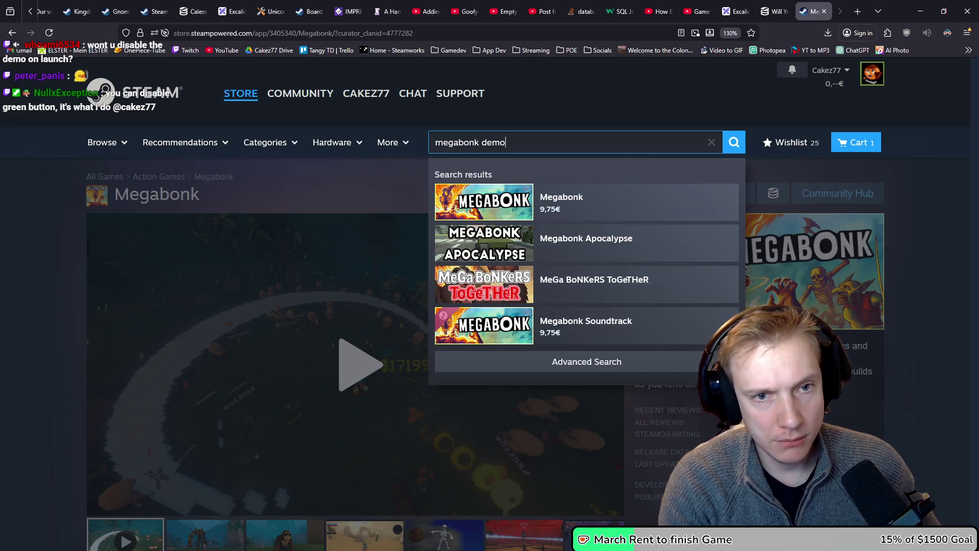
click(640, 207)
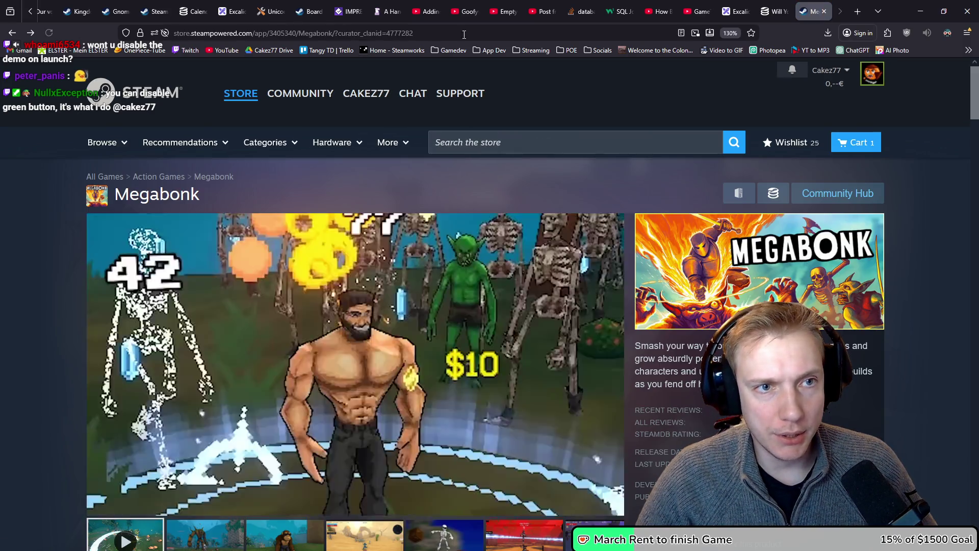
Copy the store page address and load it in a new private browsing window.
click(465, 34)
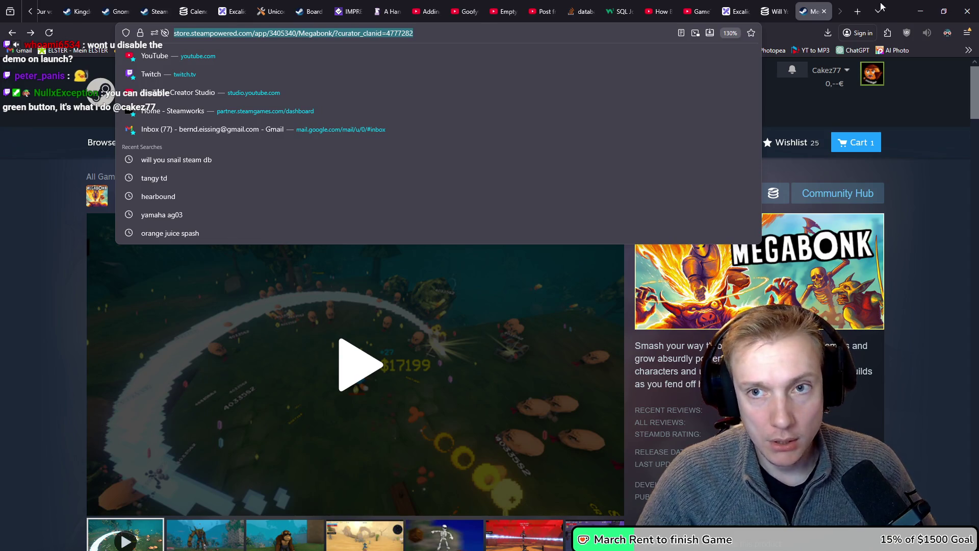
click(967, 32)
click(654, 142)
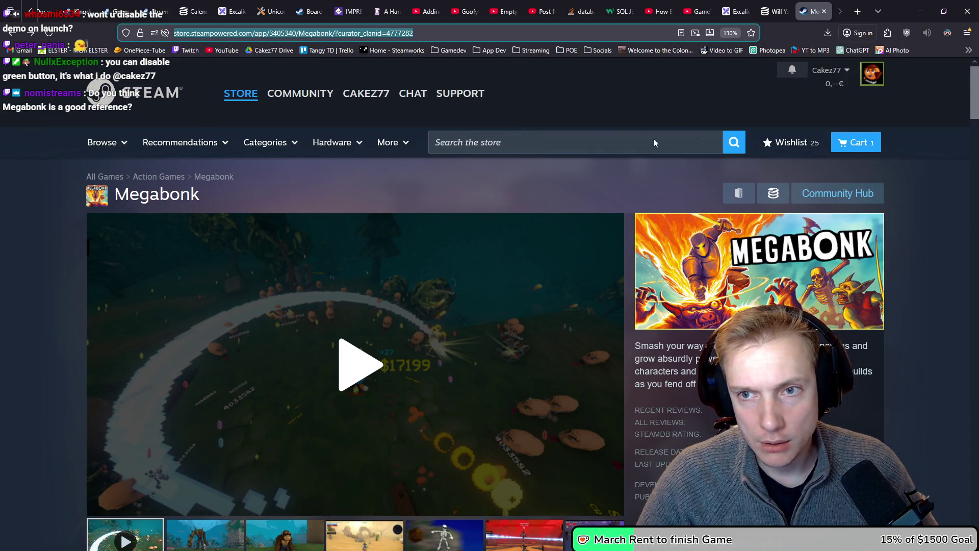
key(ctrl+shift+p)
text(https://store.steampowered.com/app/3405340/Megabonk/?curator_clanid=4777282)
key(Return)
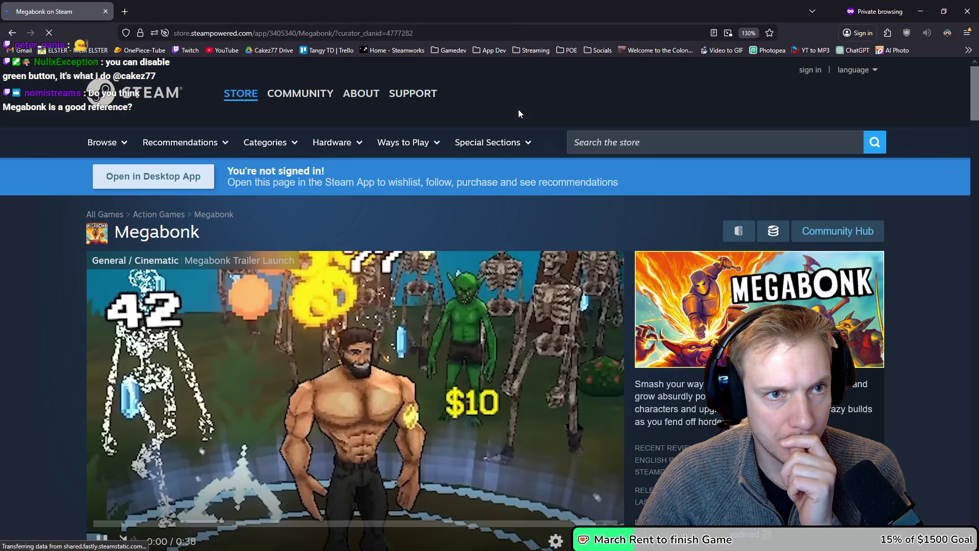
While signed out, search the store for 'megabonk demo' and open the Megabonk Demo page.
scroll(537, 190, down, 7)
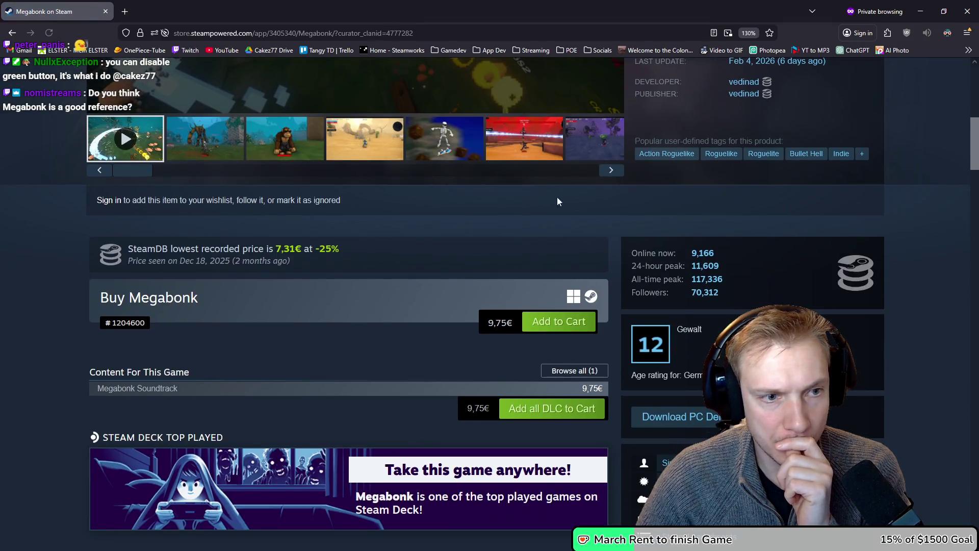
scroll(556, 201, up, 8)
click(653, 142)
text(megabonk demo)
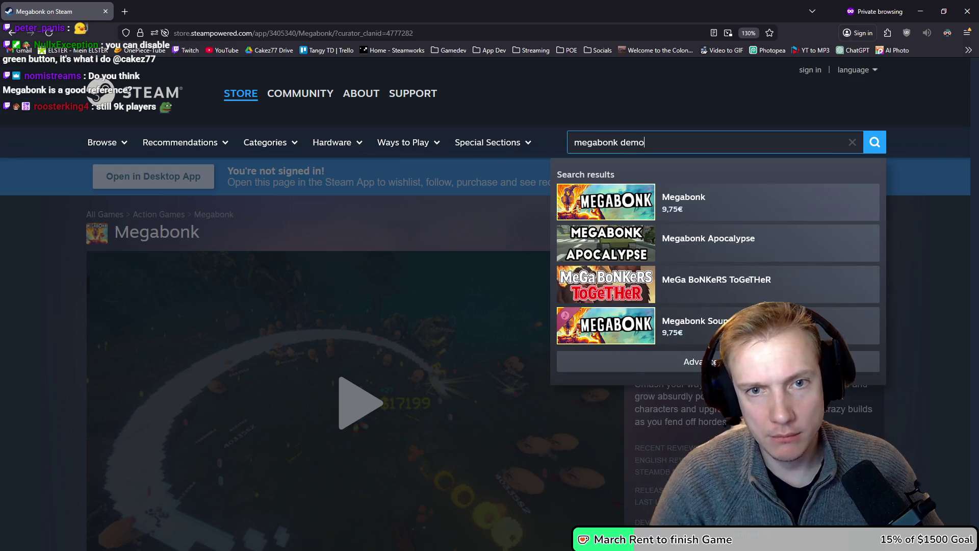
click(774, 205)
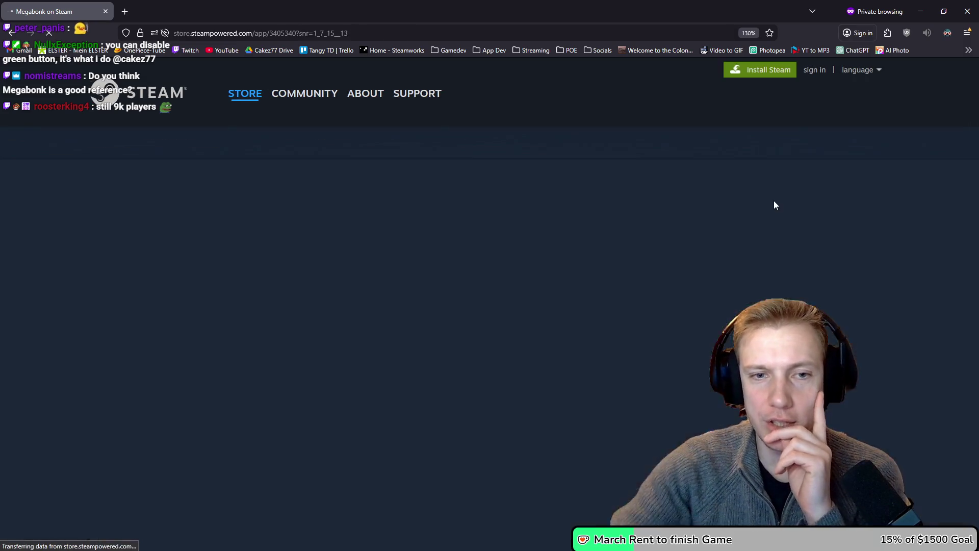
Scroll through the Megabonk Demo page, then close the private window.
scroll(565, 203, down, 6)
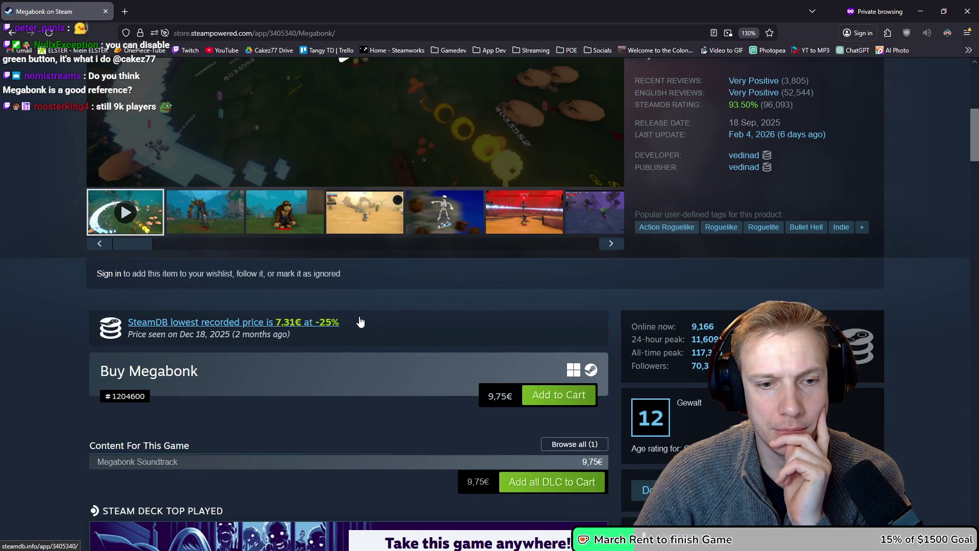
scroll(360, 321, up, 6)
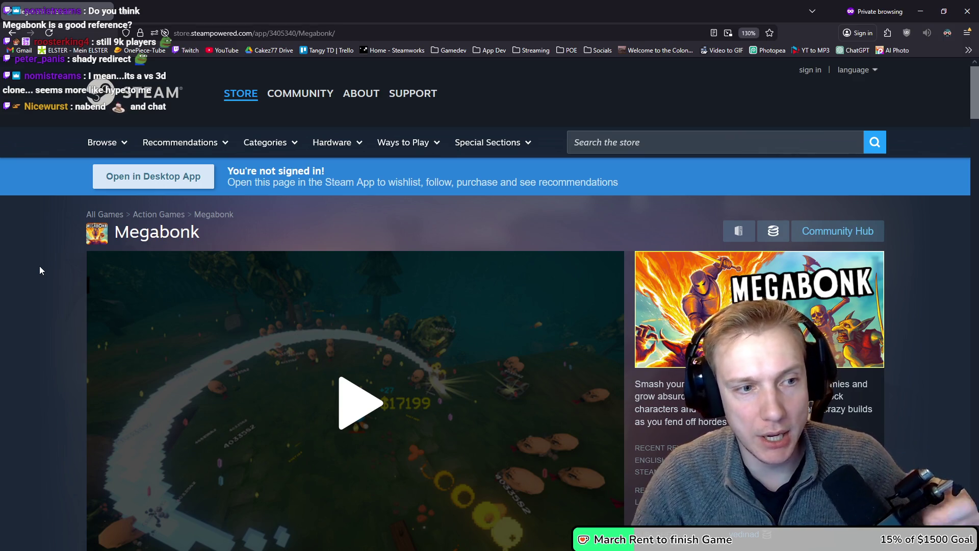
scroll(42, 291, down, 3)
scroll(41, 290, down, 2)
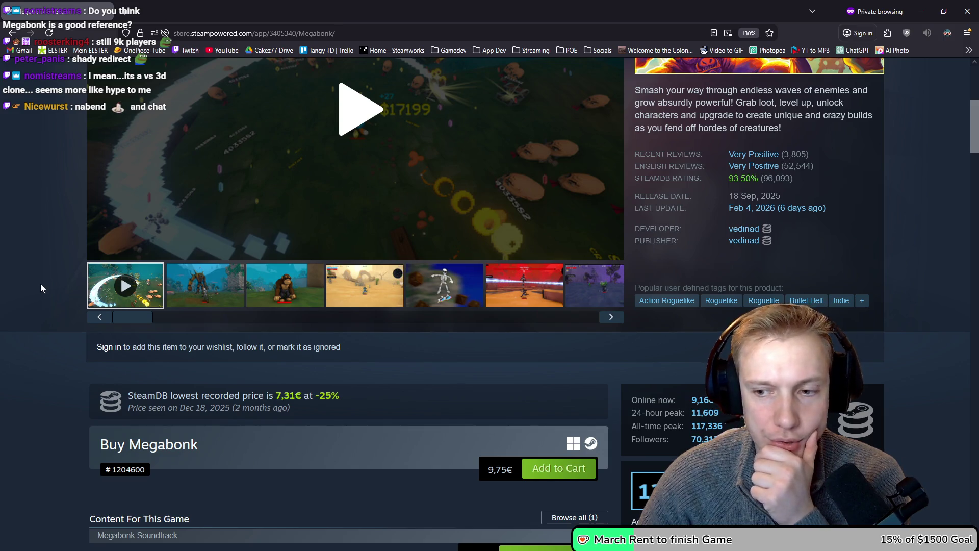
scroll(41, 284, up, 5)
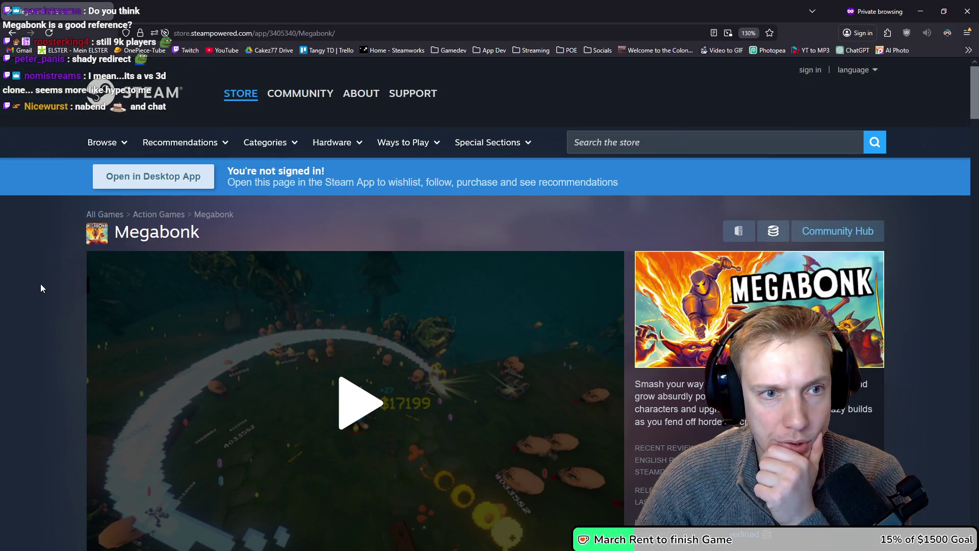
scroll(41, 282, down, 3)
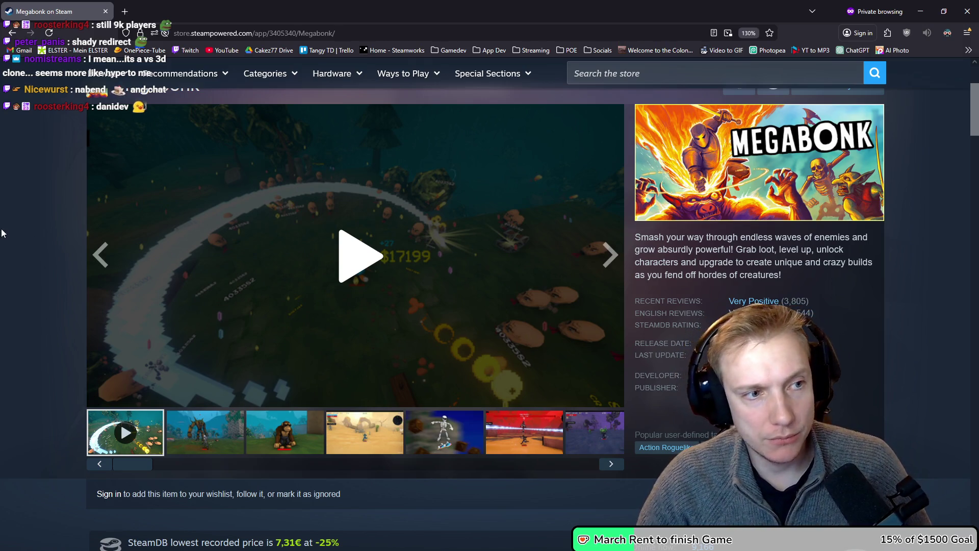
scroll(7, 228, down, 3)
scroll(9, 224, down, 3)
scroll(8, 224, up, 8)
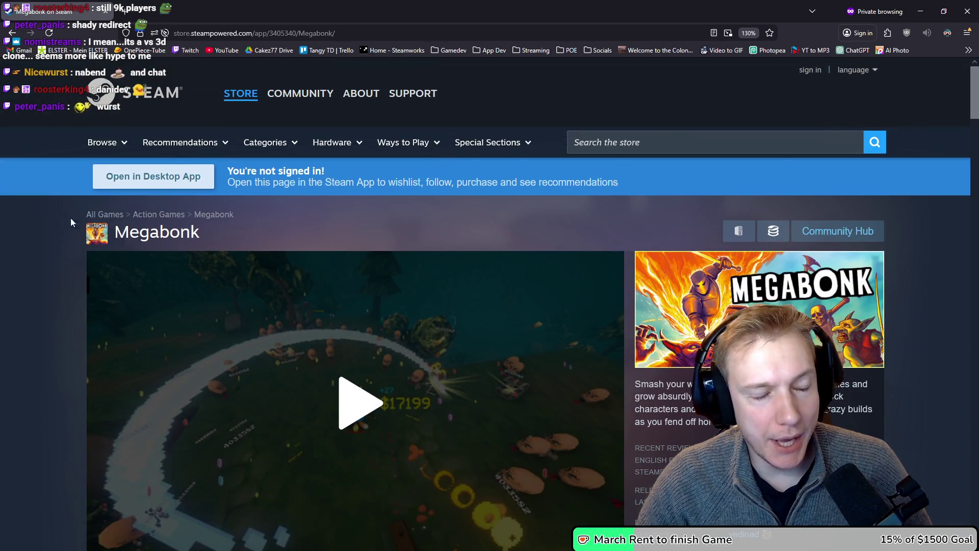
click(968, 11)
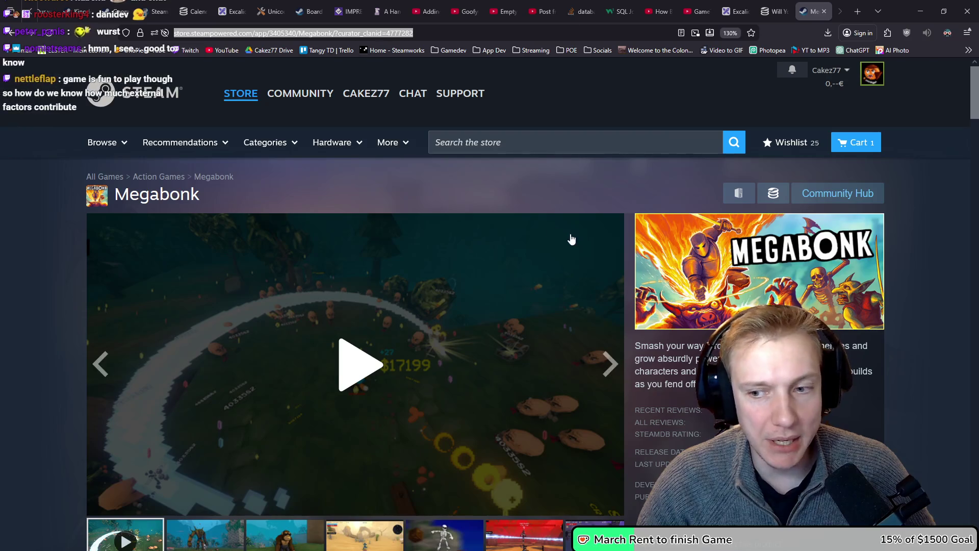
Scroll back over the Megabonk store page and minimize the browser to reveal Tangy TD.
scroll(592, 235, down, 4)
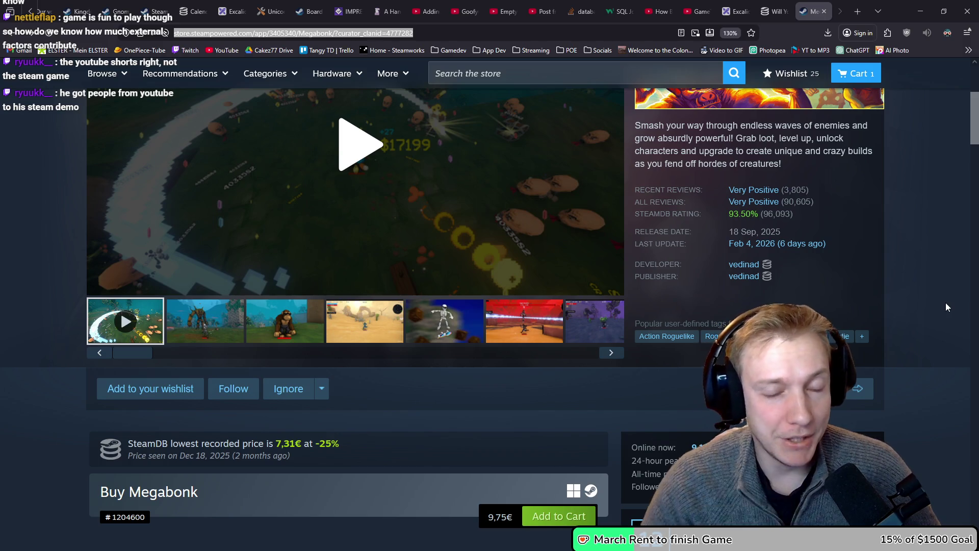
scroll(945, 302, up, 3)
scroll(944, 302, down, 1)
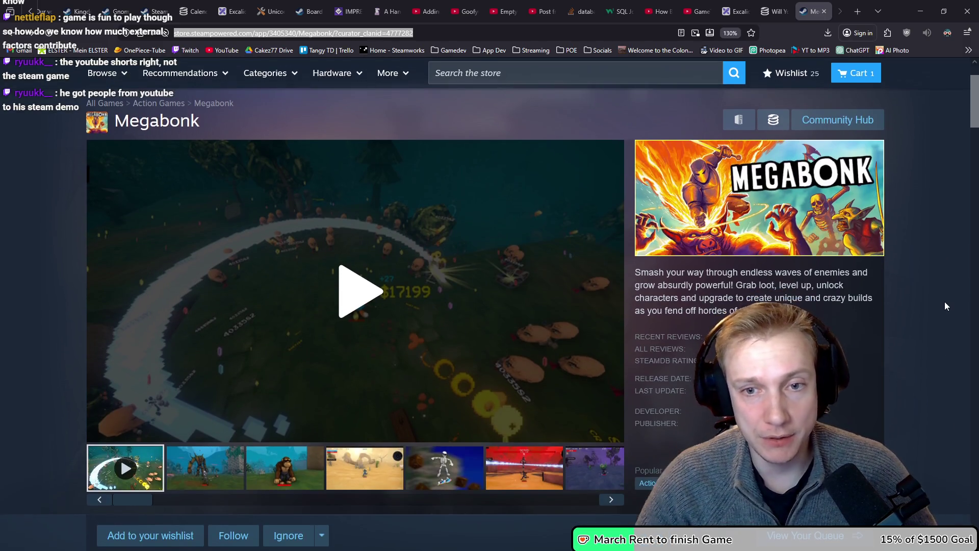
click(918, 11)
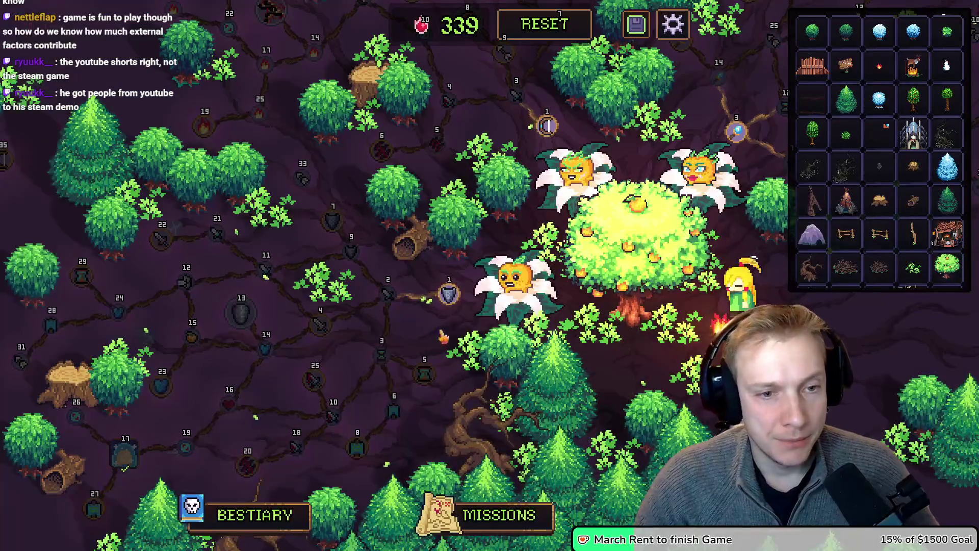
With debug mode off, buy the first shield and sword nodes (339 to 337 points), then toggle debug back on.
key(F1)
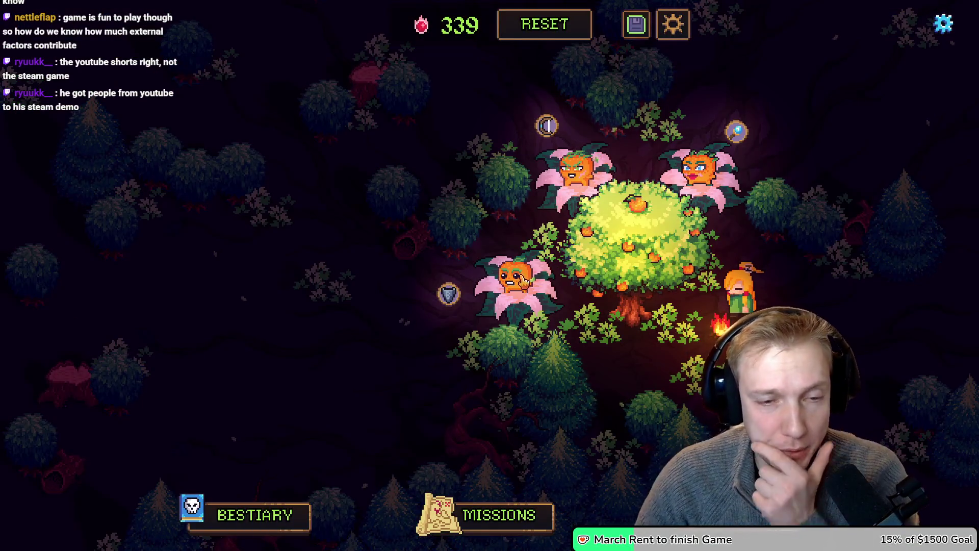
click(450, 294)
click(387, 294)
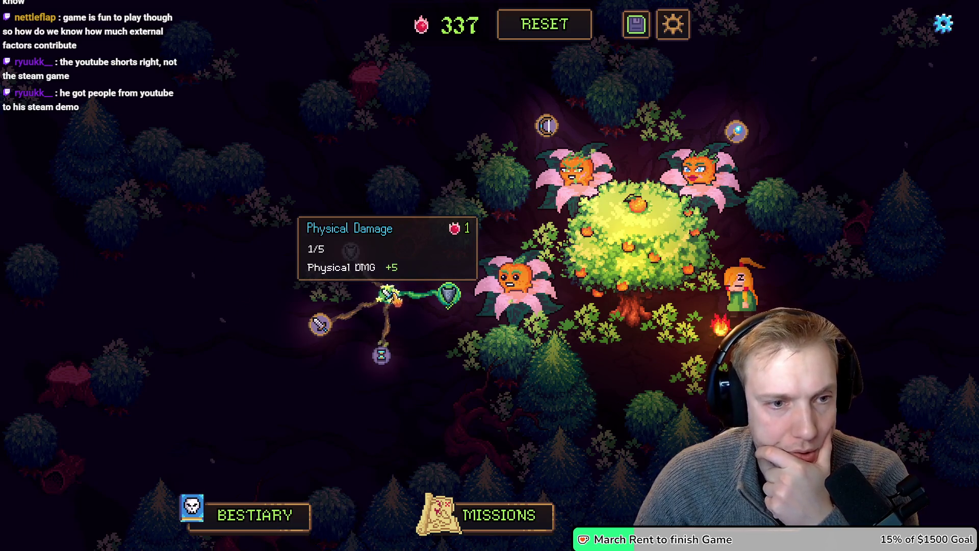
key(F1)
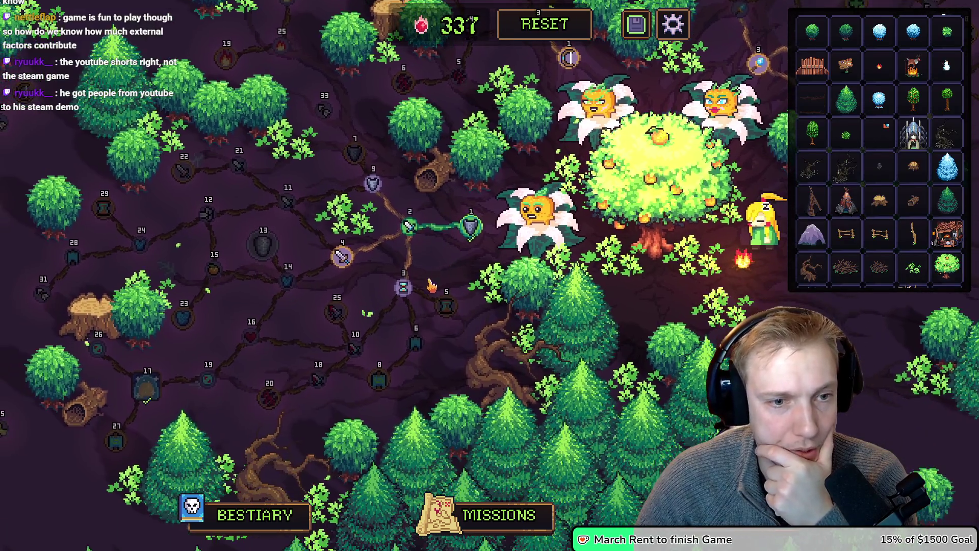
Open the Cooldowns hourglass node's settings showing its -4 cooldown stat.
mouse_move(444, 316)
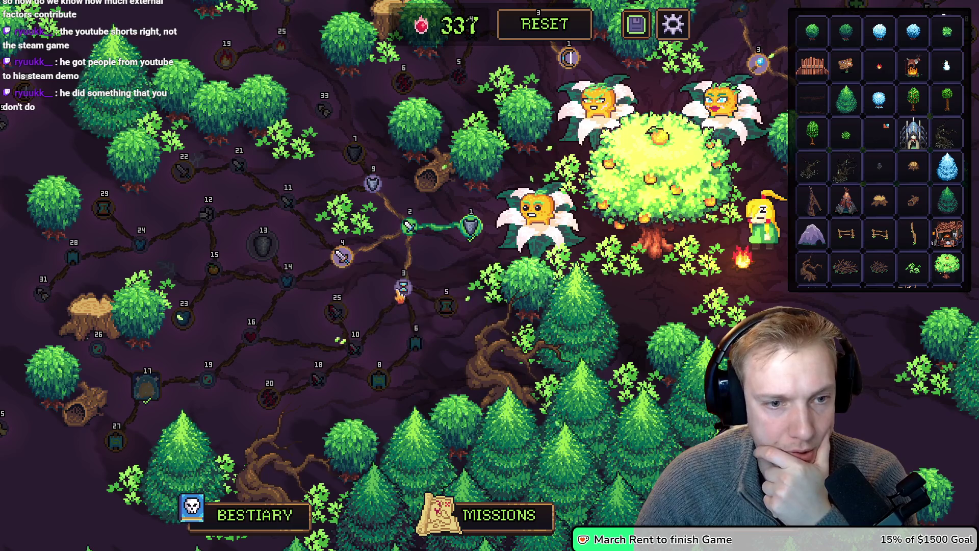
mouse_move(380, 386)
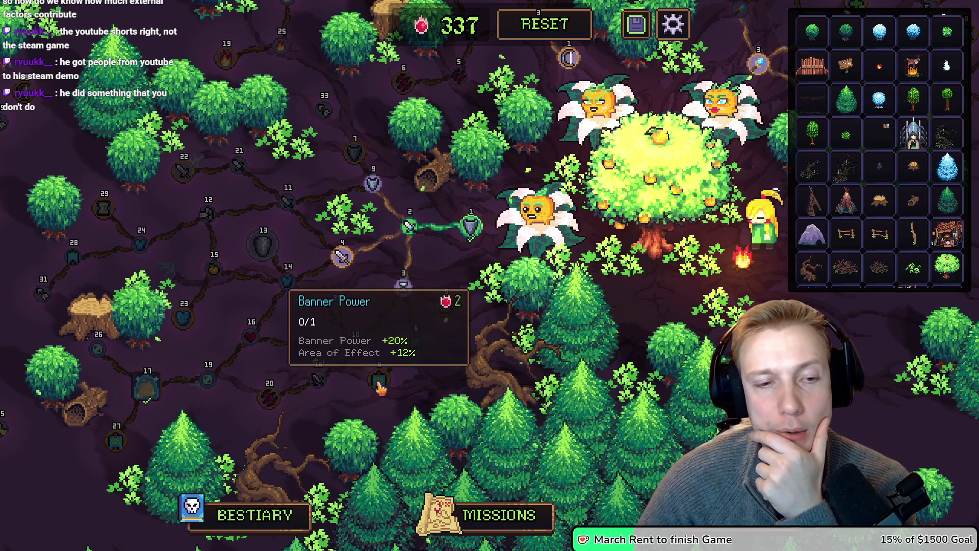
mouse_move(420, 347)
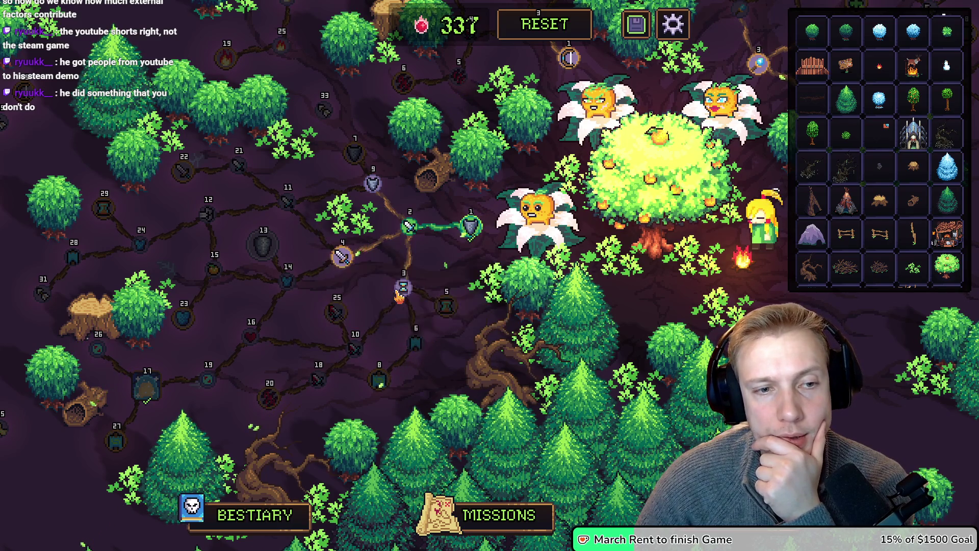
click(404, 292)
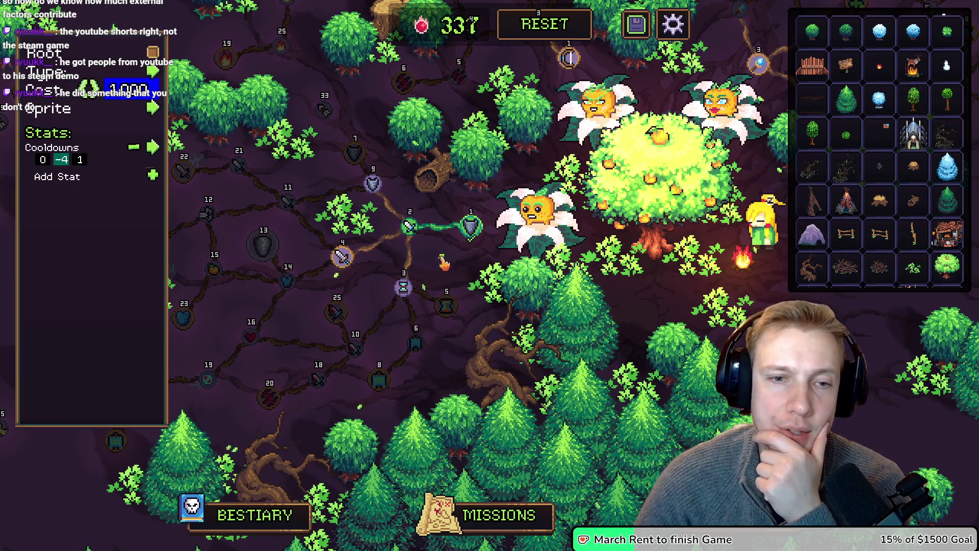
mouse_move(539, 230)
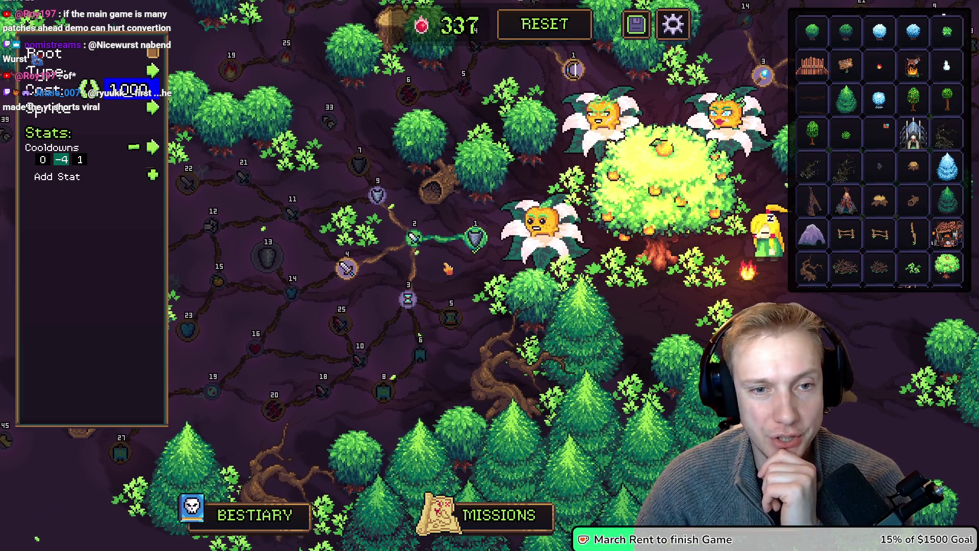
drag(448, 268, 480, 274)
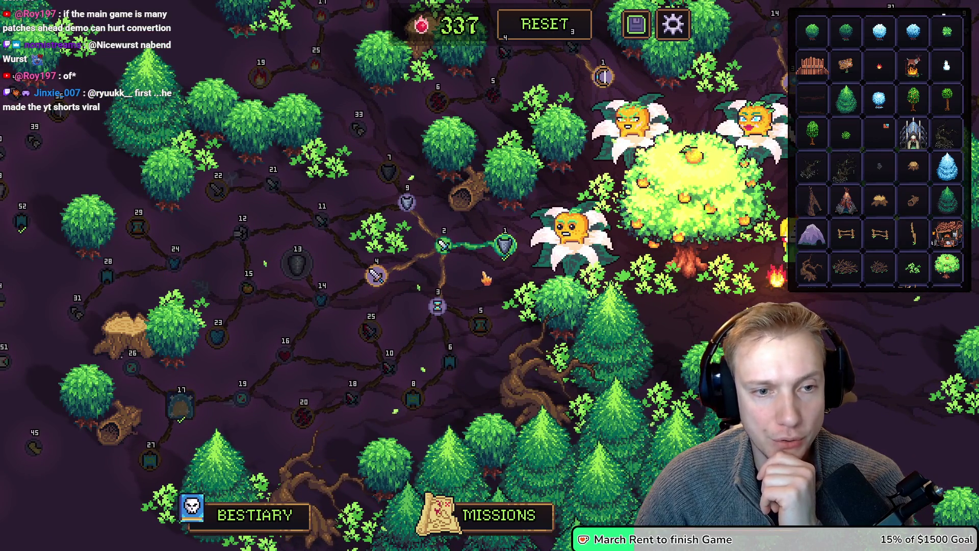
click(443, 245)
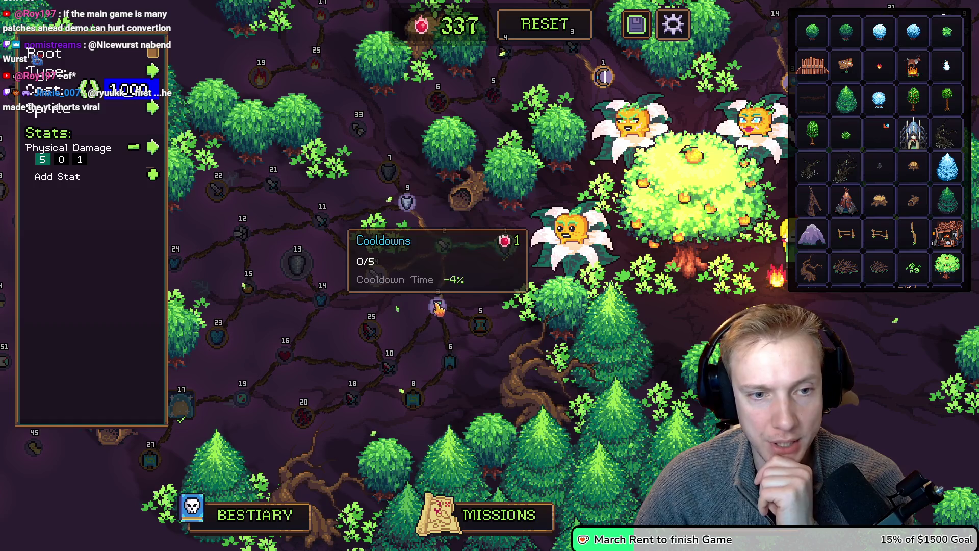
click(437, 307)
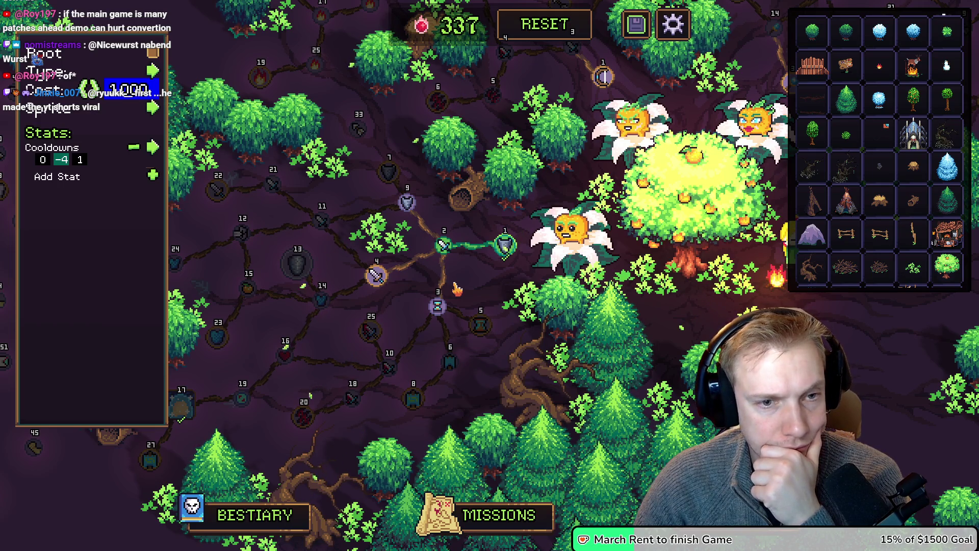
mouse_move(437, 309)
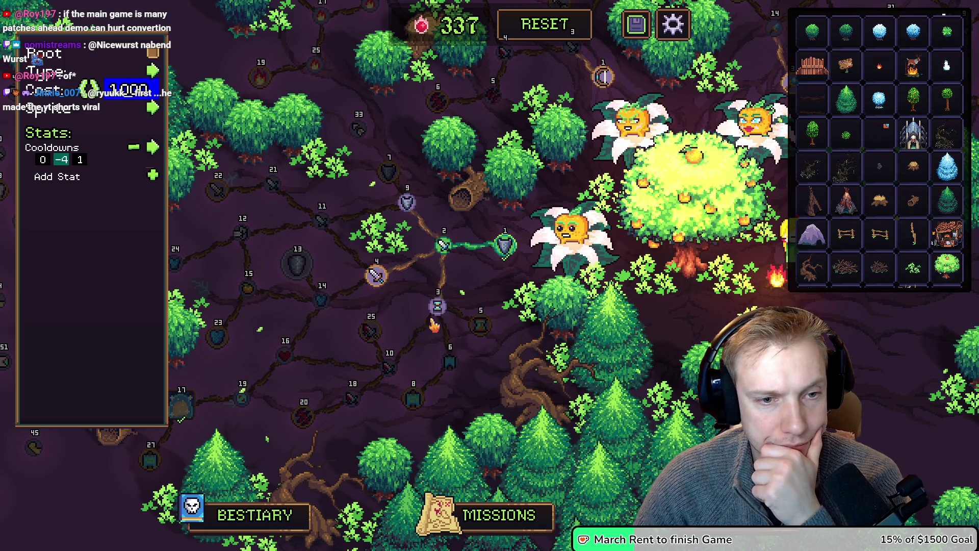
mouse_move(390, 314)
mouse_down()
mouse_move(373, 361)
mouse_move(418, 307)
mouse_move(400, 316)
mouse_up()
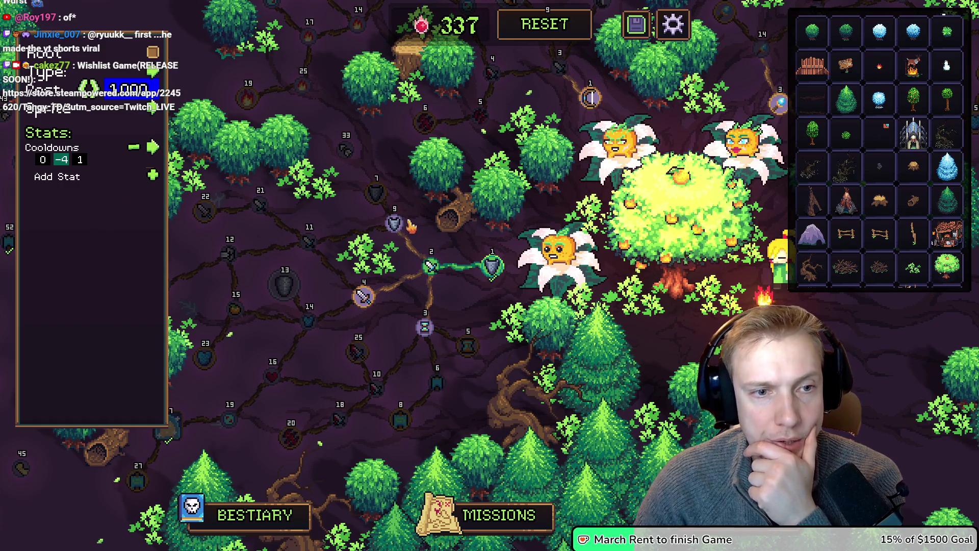
mouse_move(420, 329)
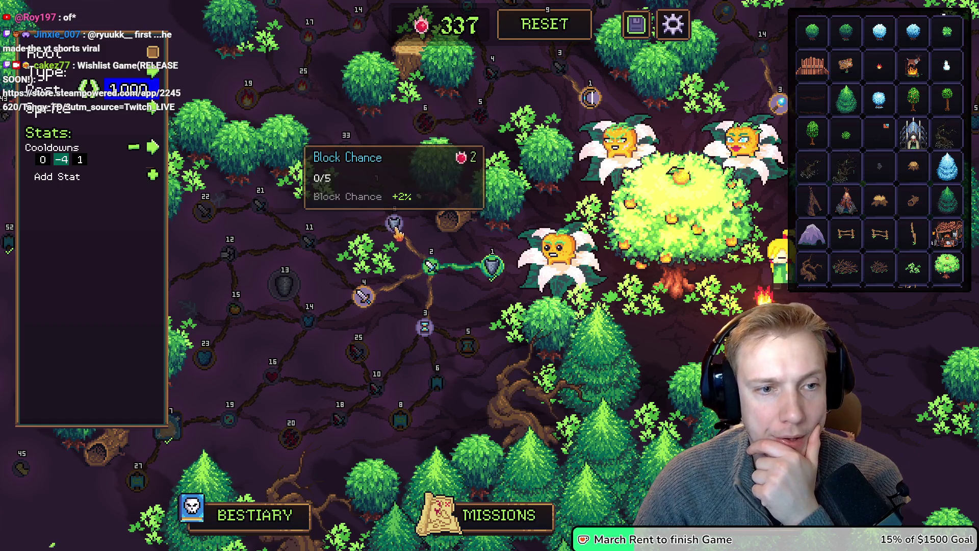
key(Tab)
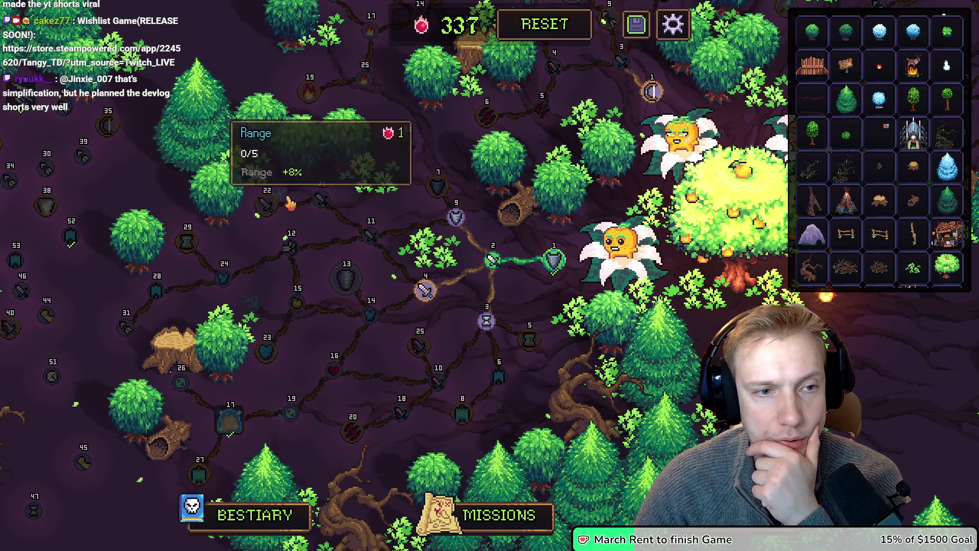
Change node 3's stat type from Cooldowns to Attack Speed.
click(372, 237)
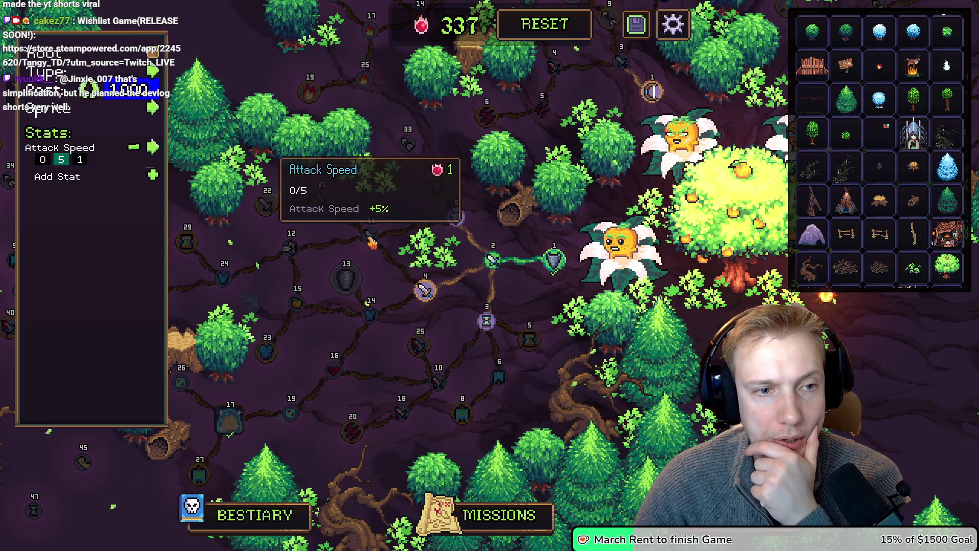
click(491, 327)
click(159, 179)
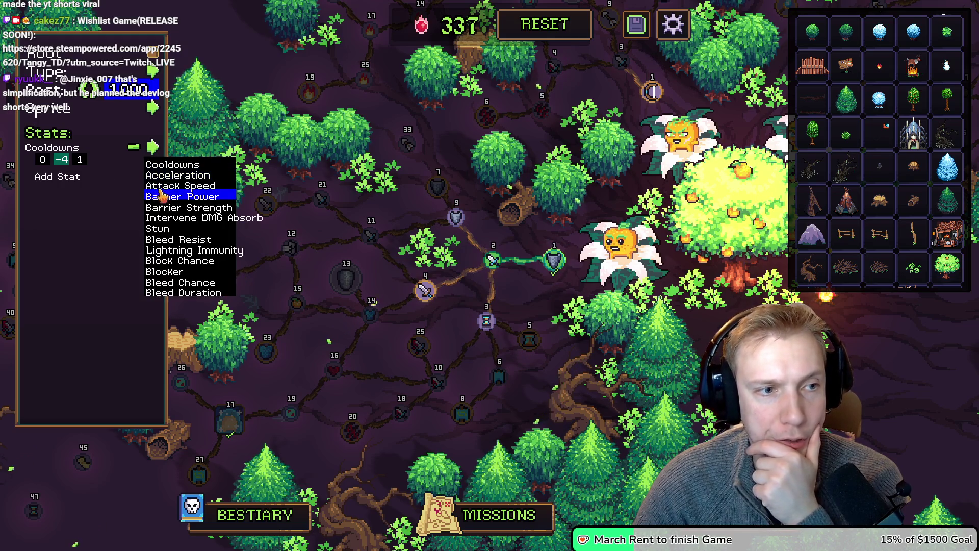
click(167, 187)
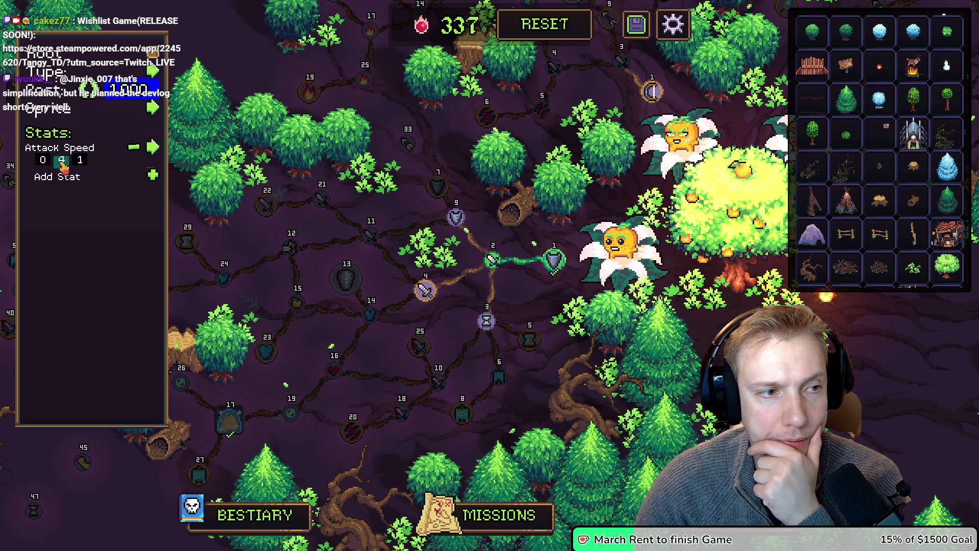
Give node 3 a new sprite icon, then open the Cooldowns -8 node's editor.
mouse_move(489, 326)
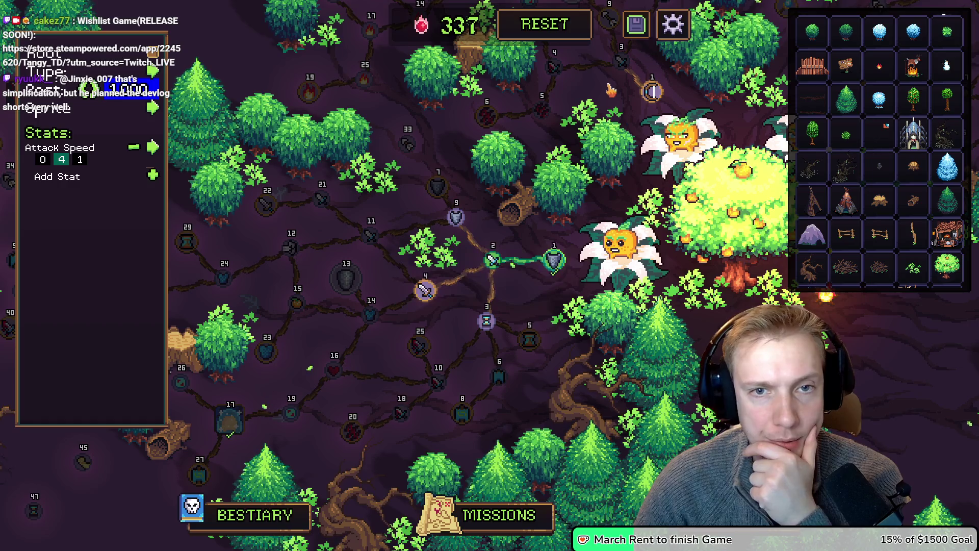
drag(510, 286, 425, 389)
drag(524, 102, 576, 7)
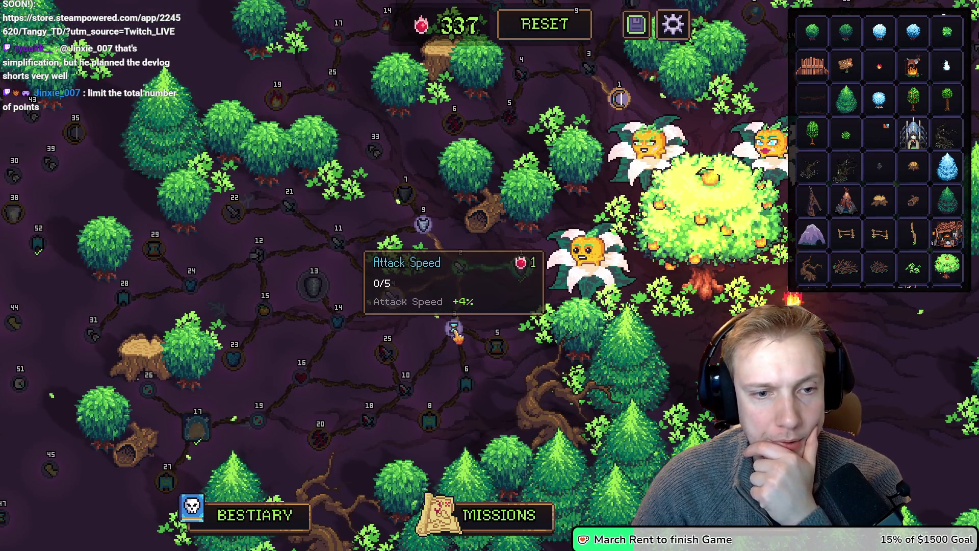
click(454, 327)
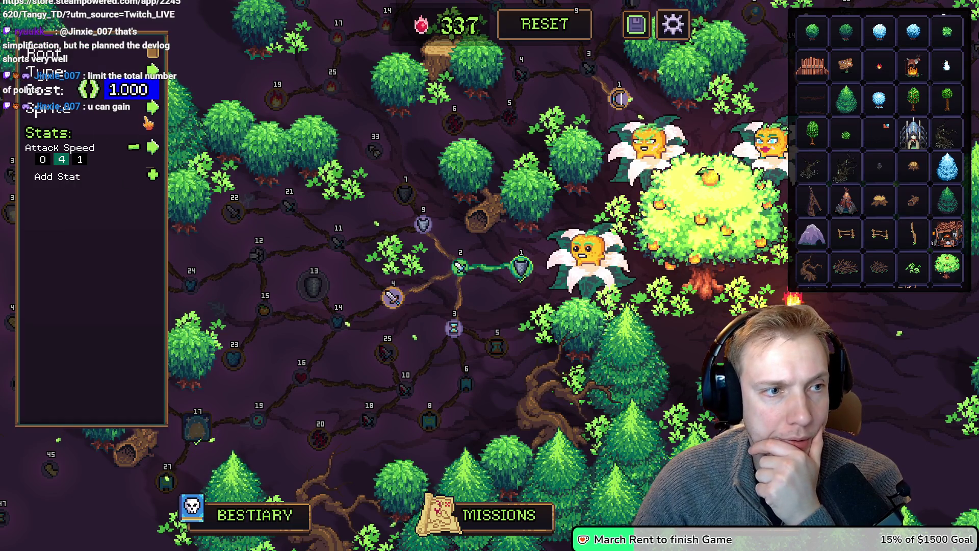
click(155, 148)
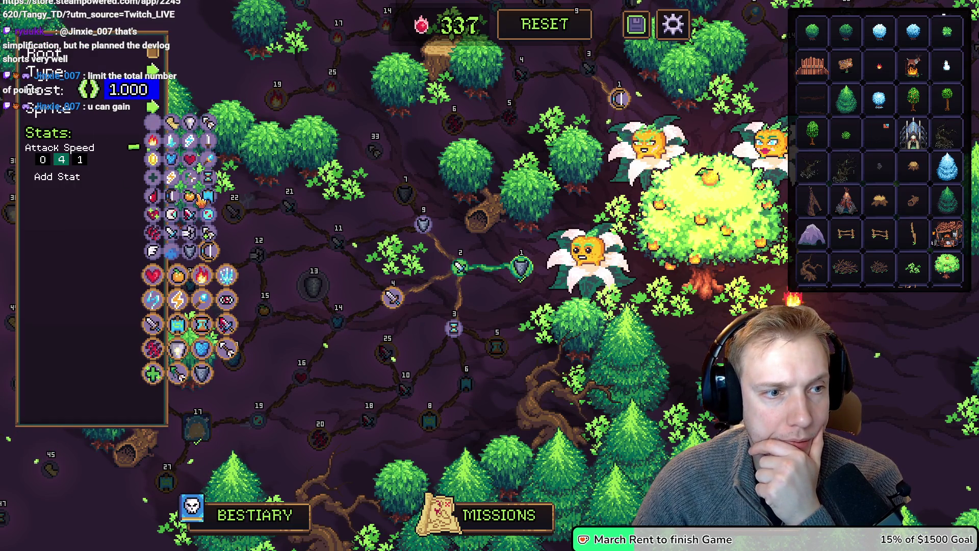
click(174, 236)
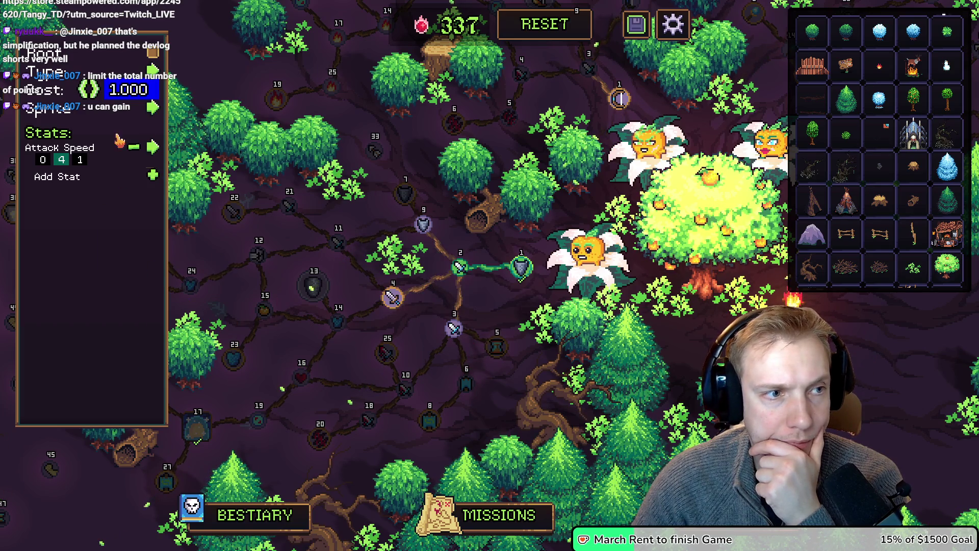
click(497, 348)
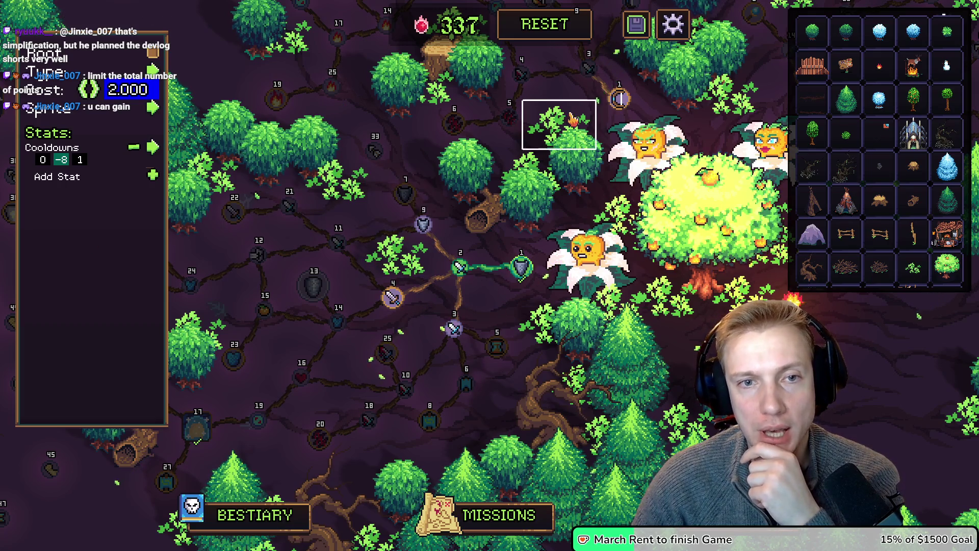
drag(573, 93, 545, 158)
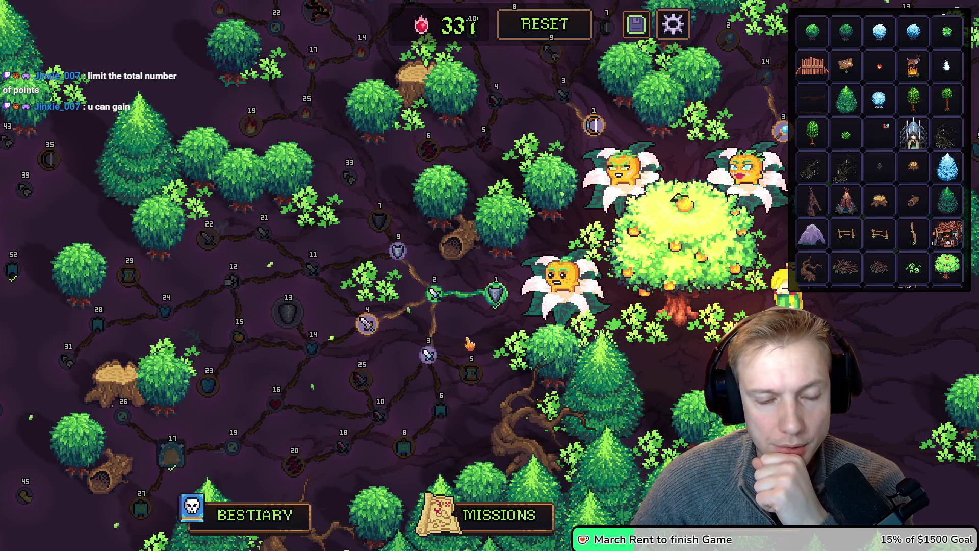
mouse_move(470, 373)
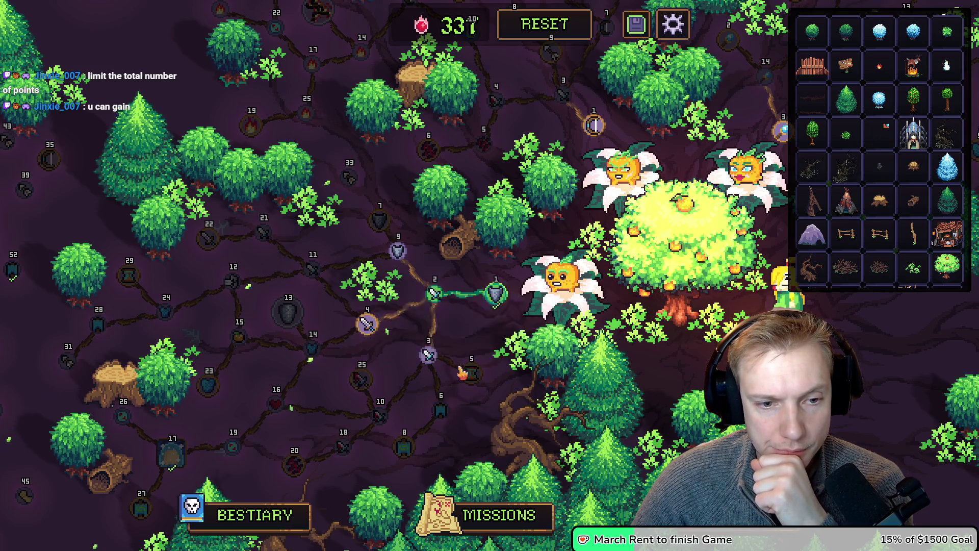
click(473, 376)
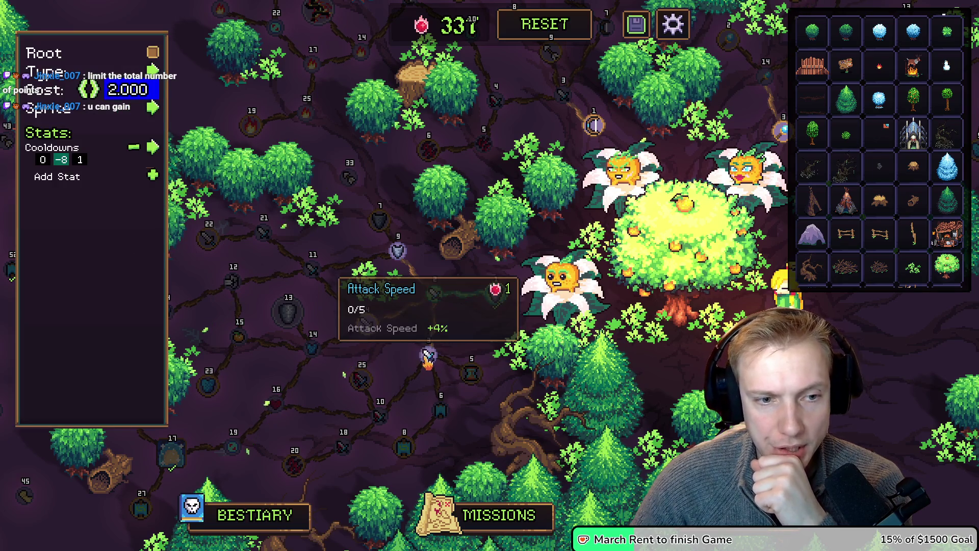
mouse_move(400, 250)
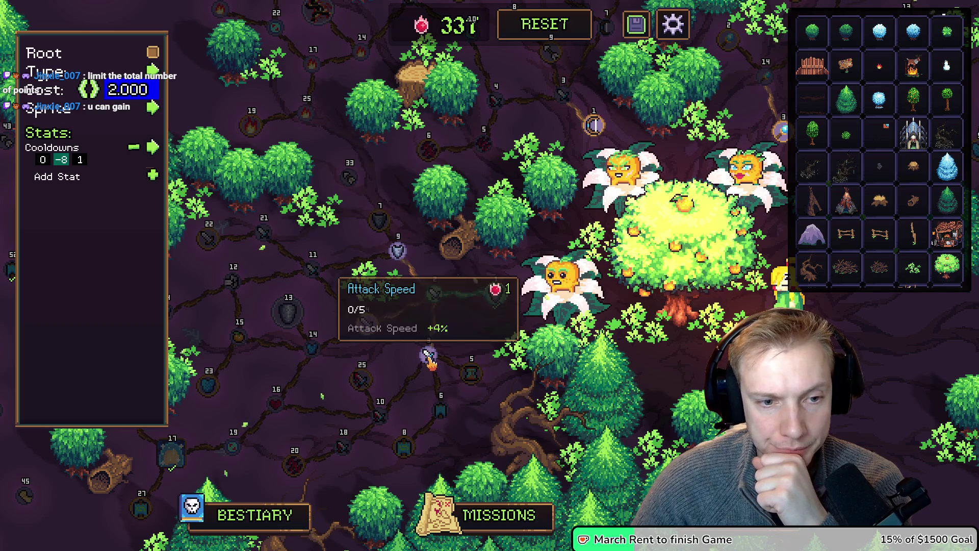
Switch the node's -8 stat from Cooldowns to Cost using the stat dropdown.
mouse_move(469, 375)
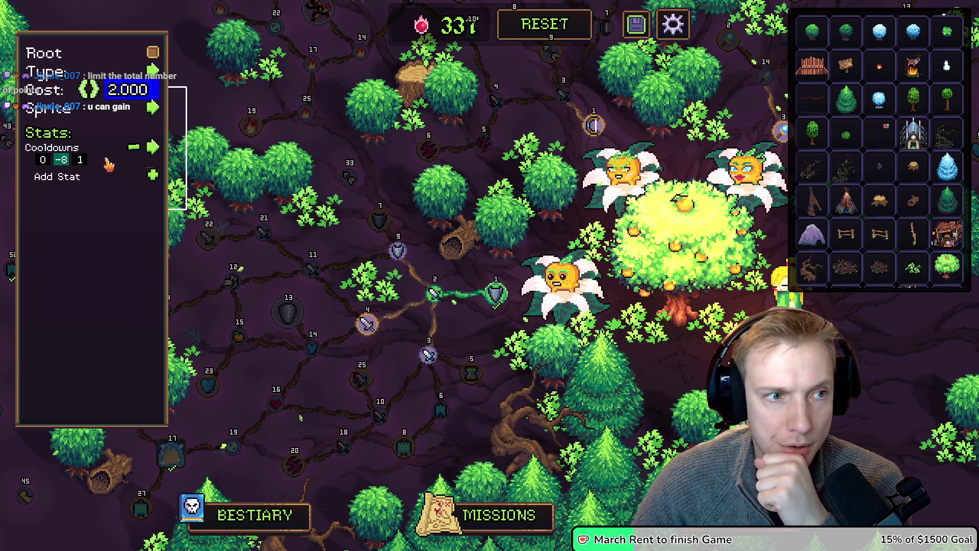
click(150, 149)
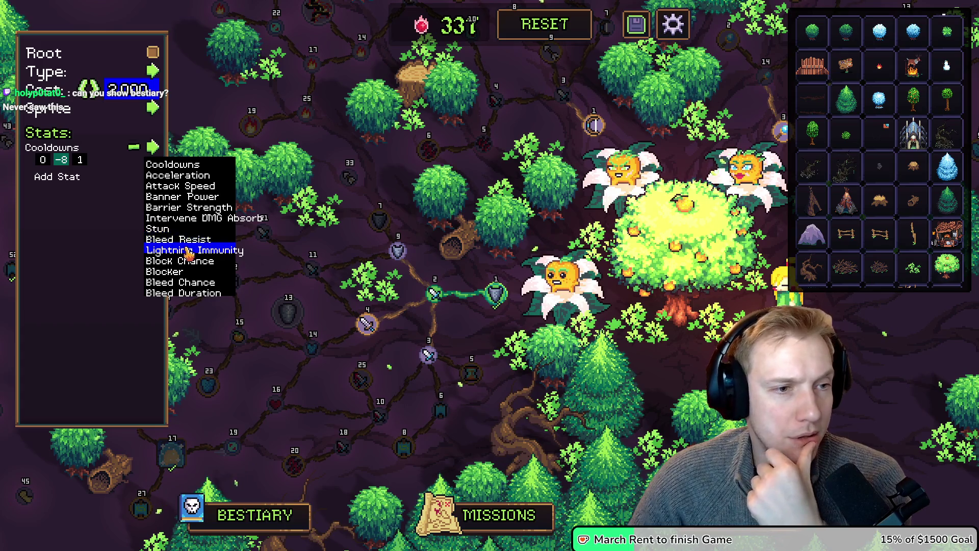
scroll(190, 262, down, 2)
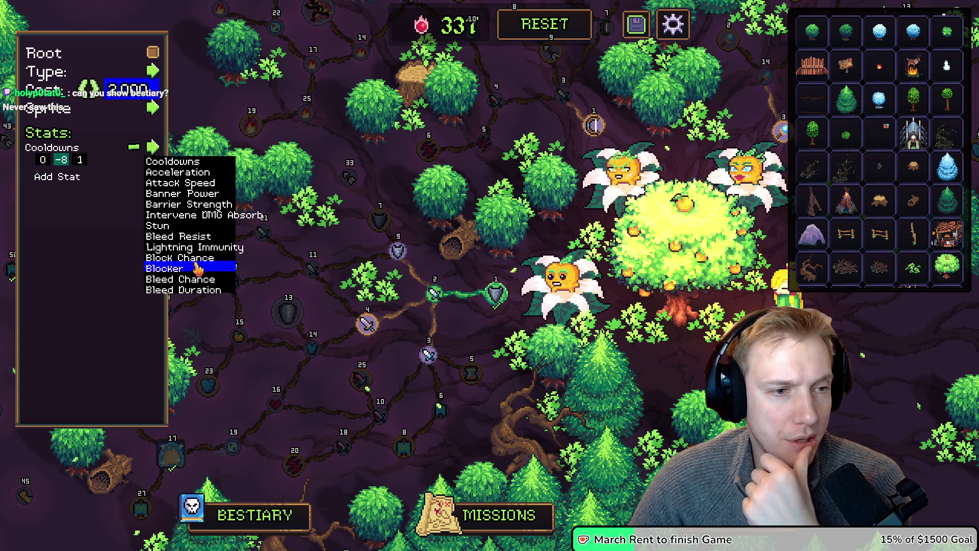
scroll(190, 262, down, 1)
scroll(182, 236, down, 1)
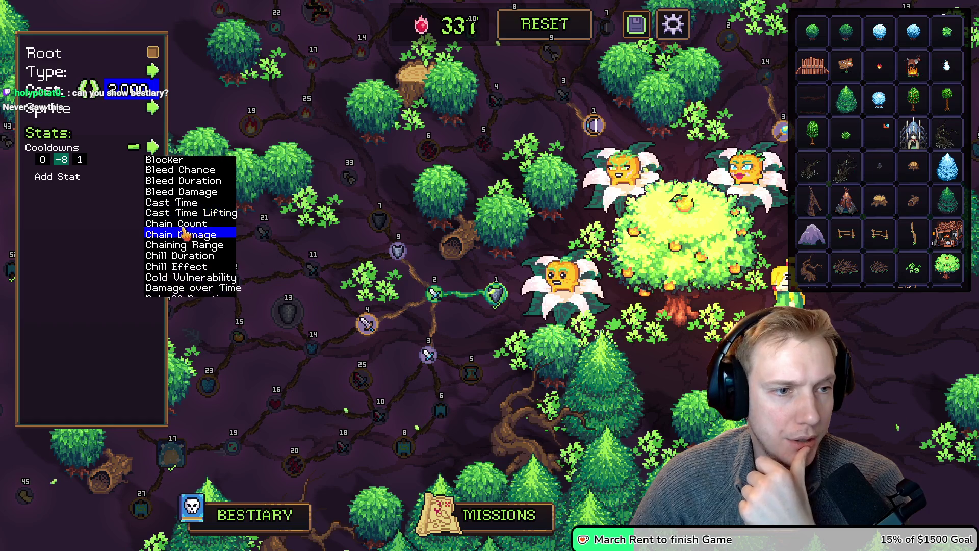
scroll(174, 235, down, 1)
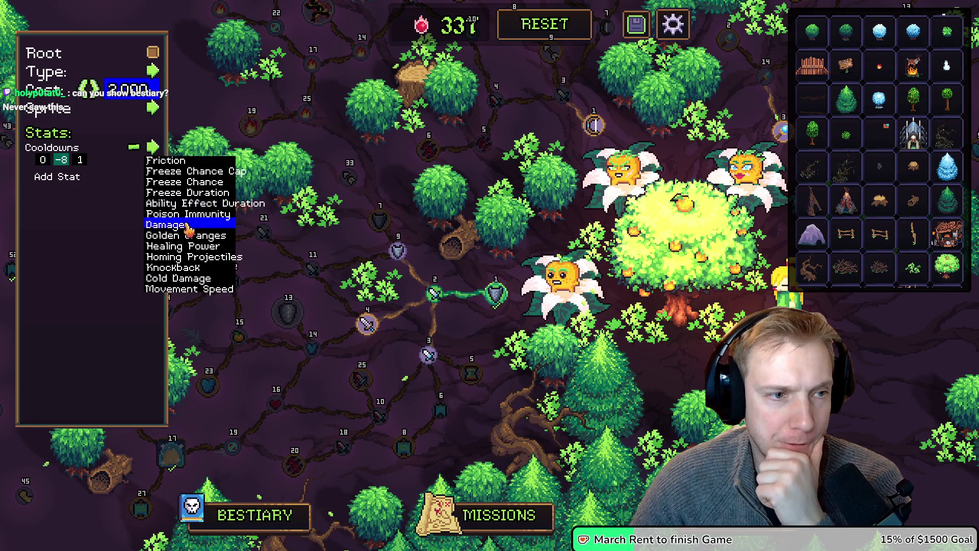
scroll(189, 231, down, 2)
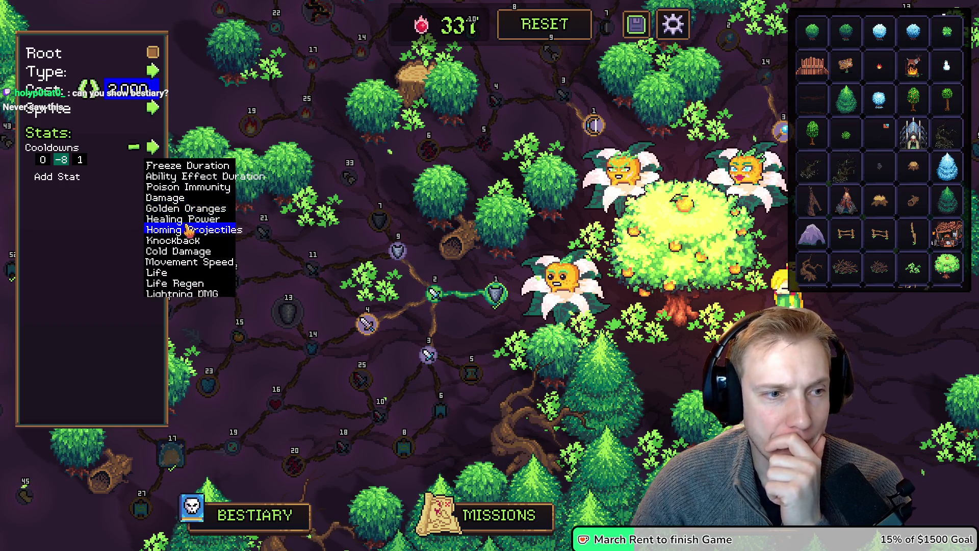
scroll(188, 228, up, 1)
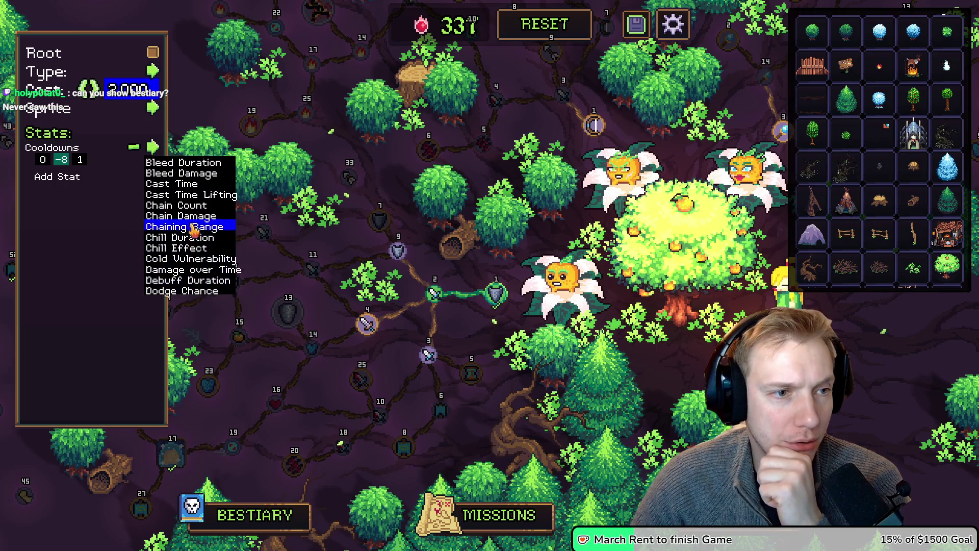
scroll(192, 215, up, 8)
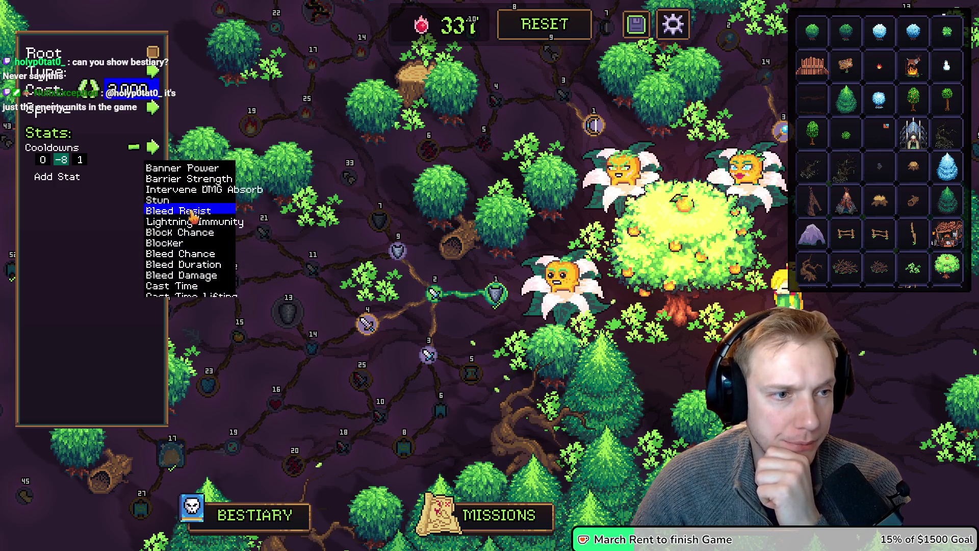
scroll(209, 224, down, 12)
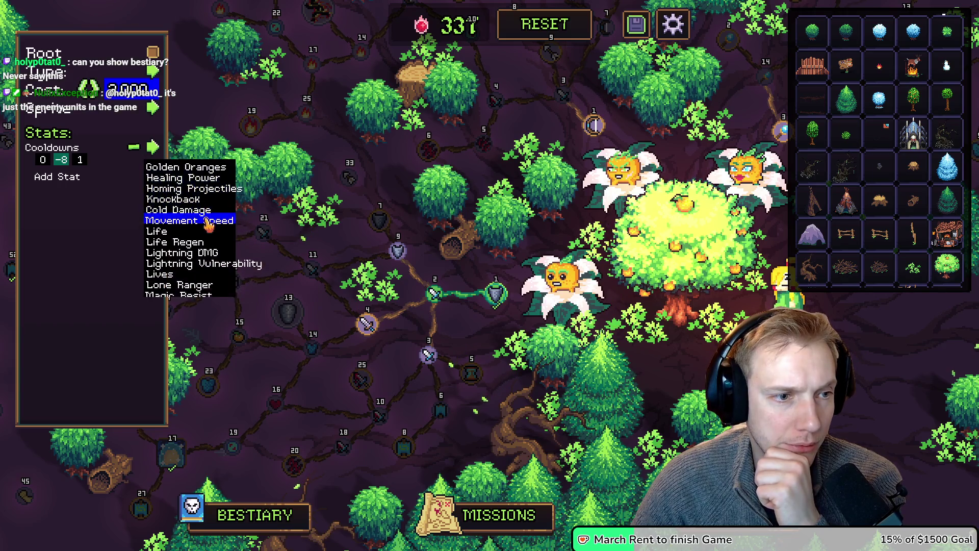
scroll(209, 225, down, 2)
scroll(209, 225, down, 17)
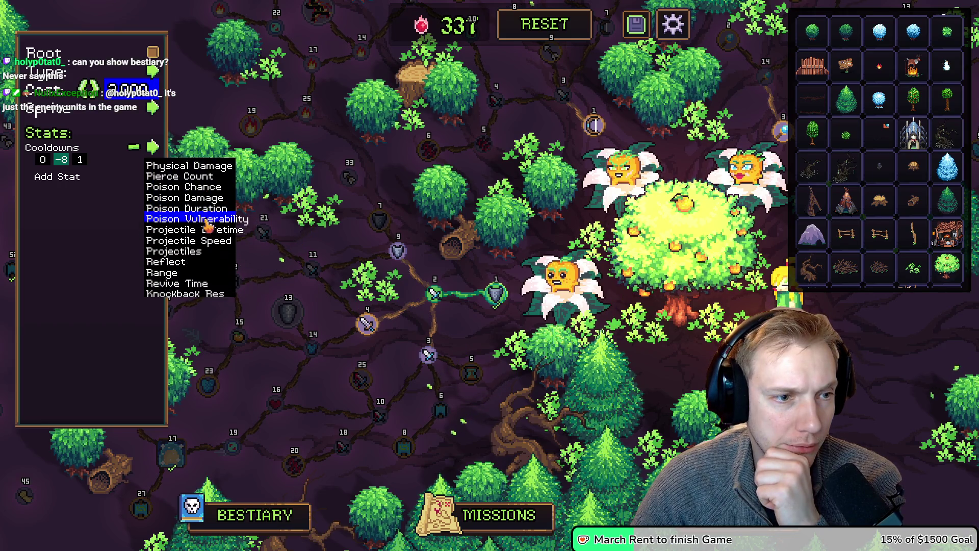
scroll(206, 228, down, 3)
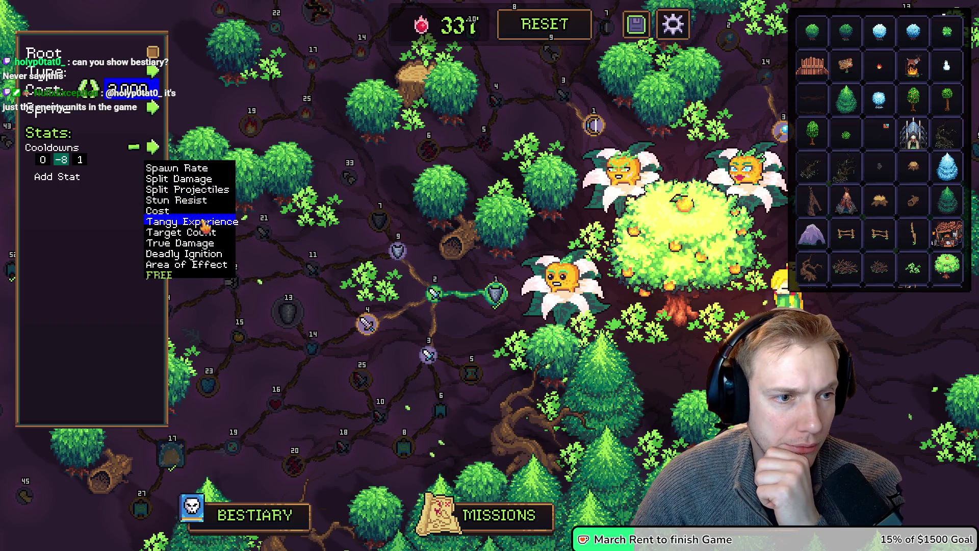
click(166, 211)
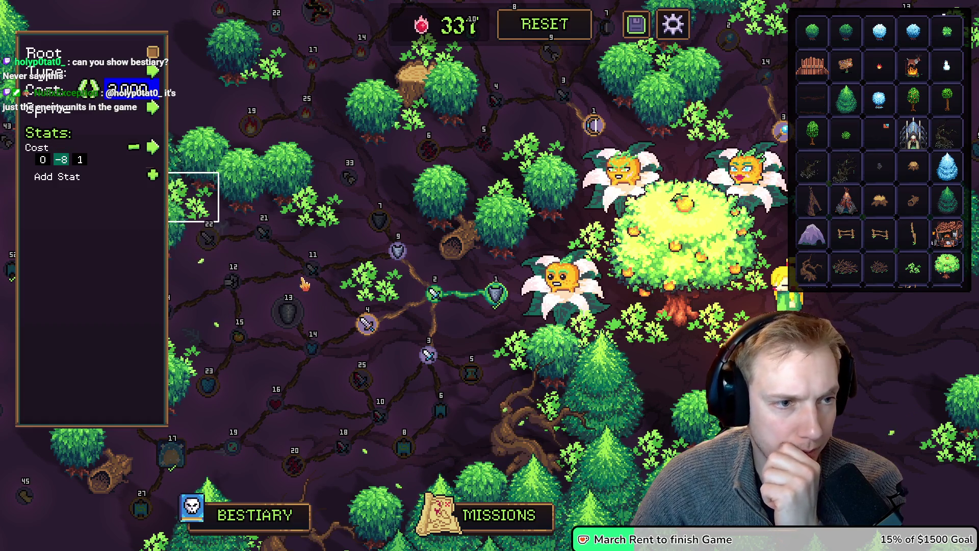
Give the Cost node the orange fruit sprite and values -10 and 0, then open the Bestiary.
click(153, 108)
click(181, 278)
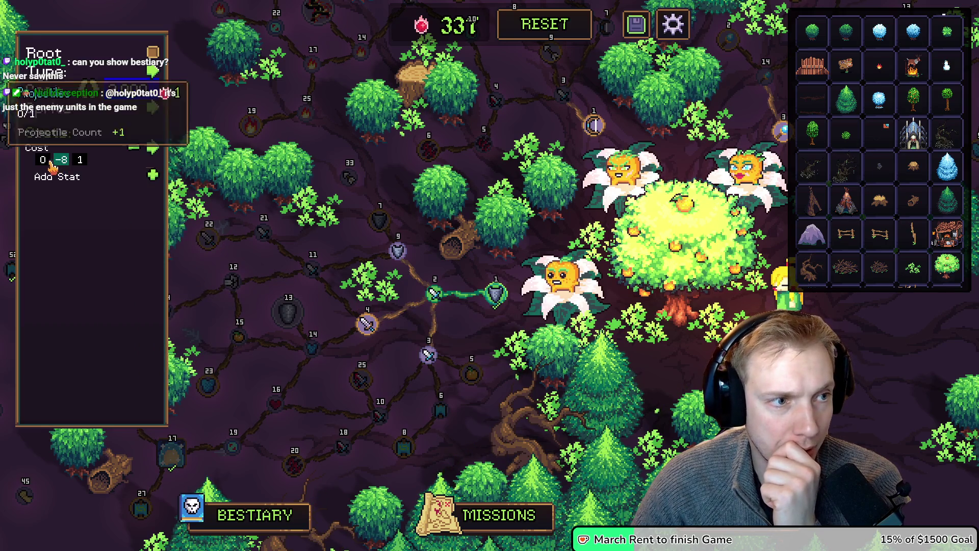
scroll(42, 164, down, 3)
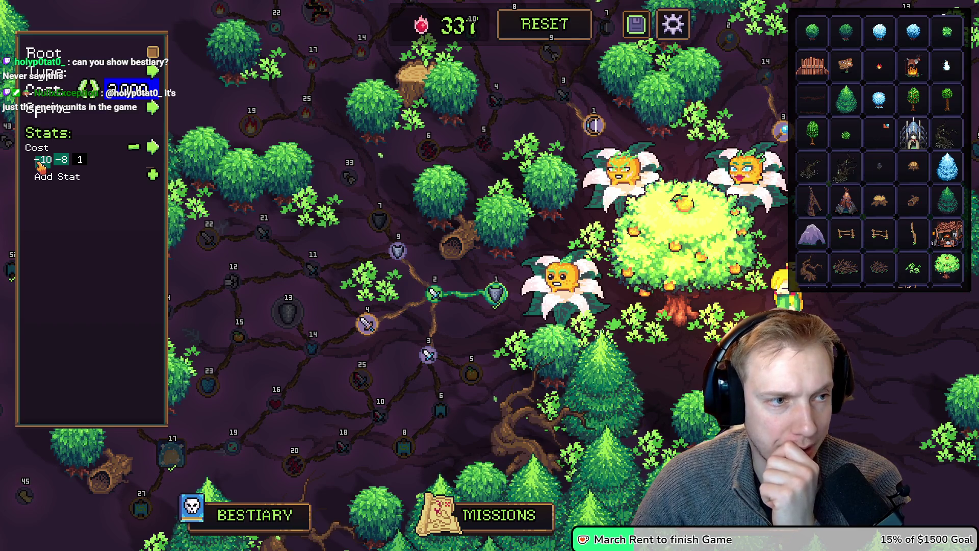
scroll(62, 163, up, 1)
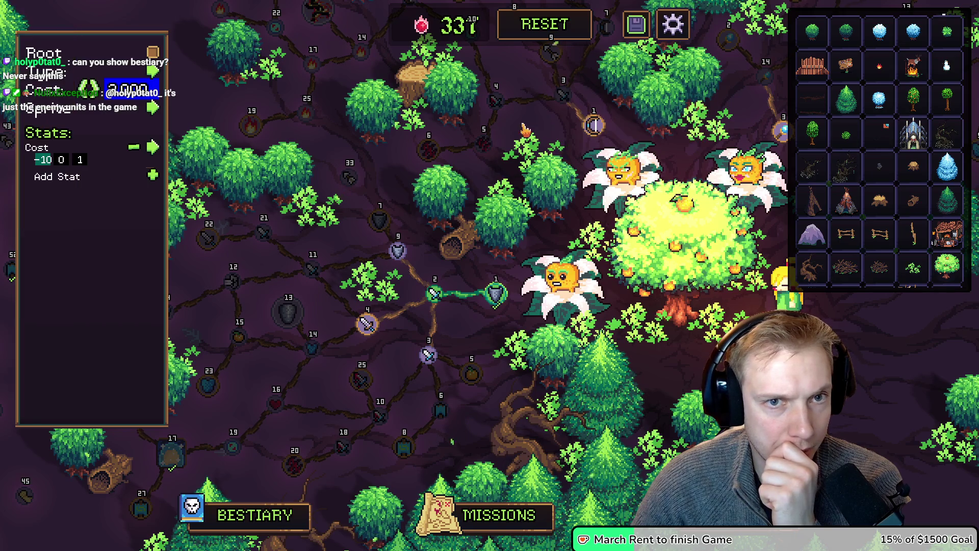
drag(540, 122, 535, 222)
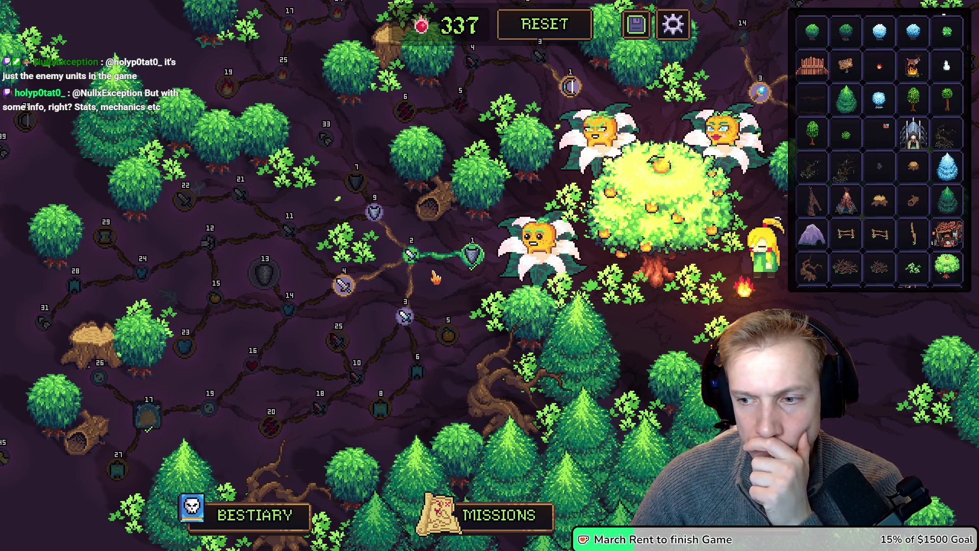
click(264, 525)
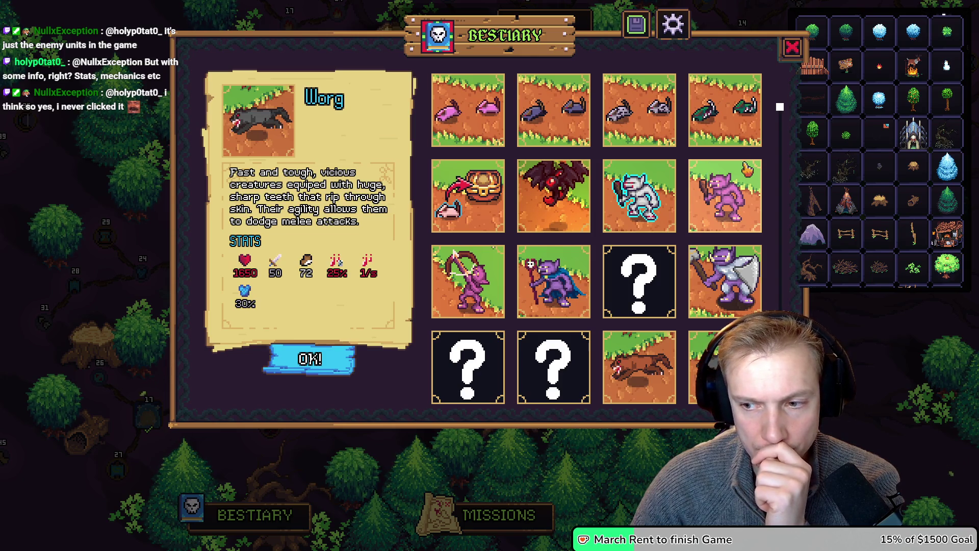
scroll(729, 184, down, 5)
scroll(612, 232, down, 8)
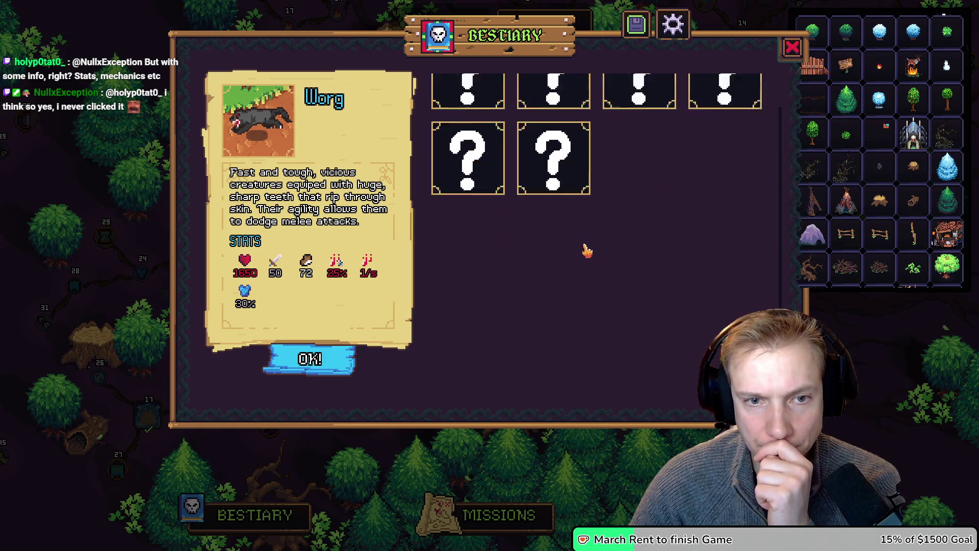
scroll(584, 240, up, 10)
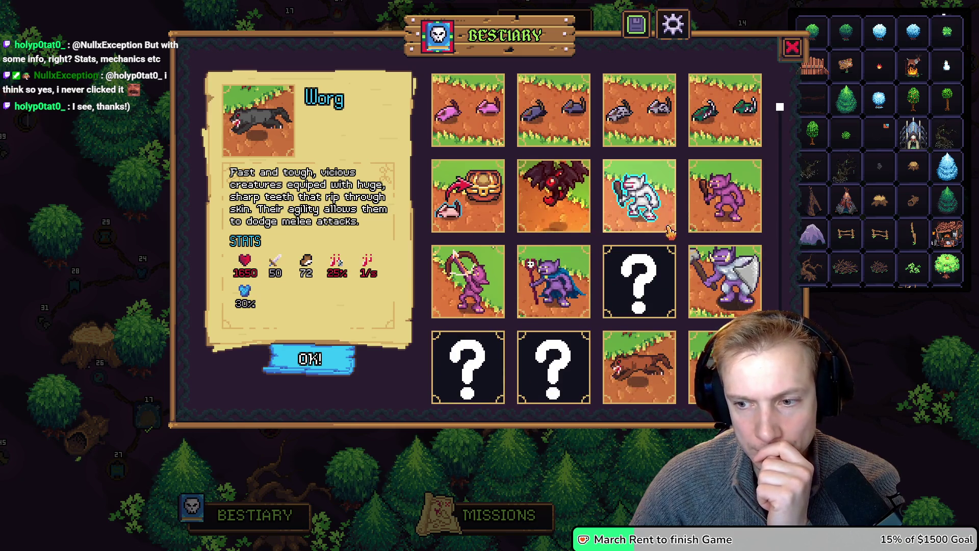
click(792, 48)
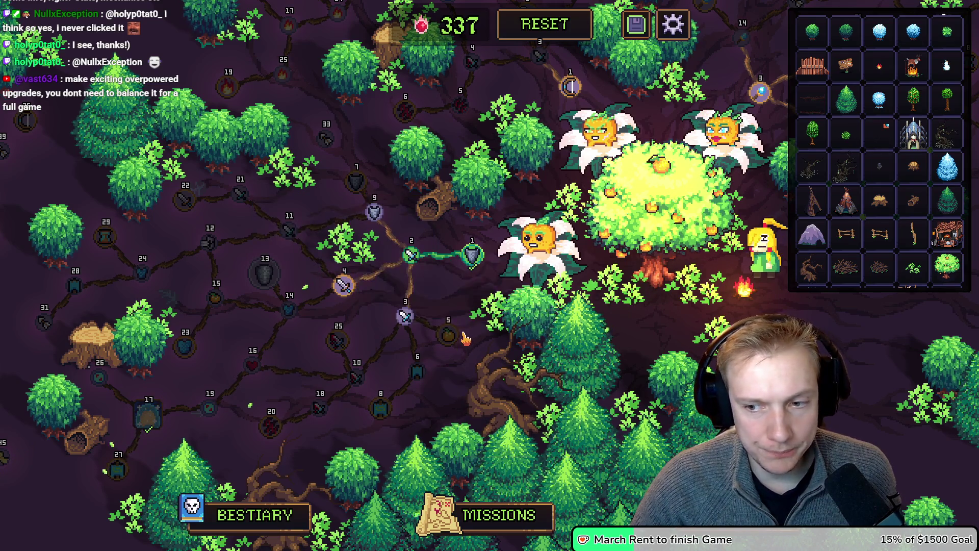
Open the Banner Power node and replace its stat with Life from the stat list.
click(417, 376)
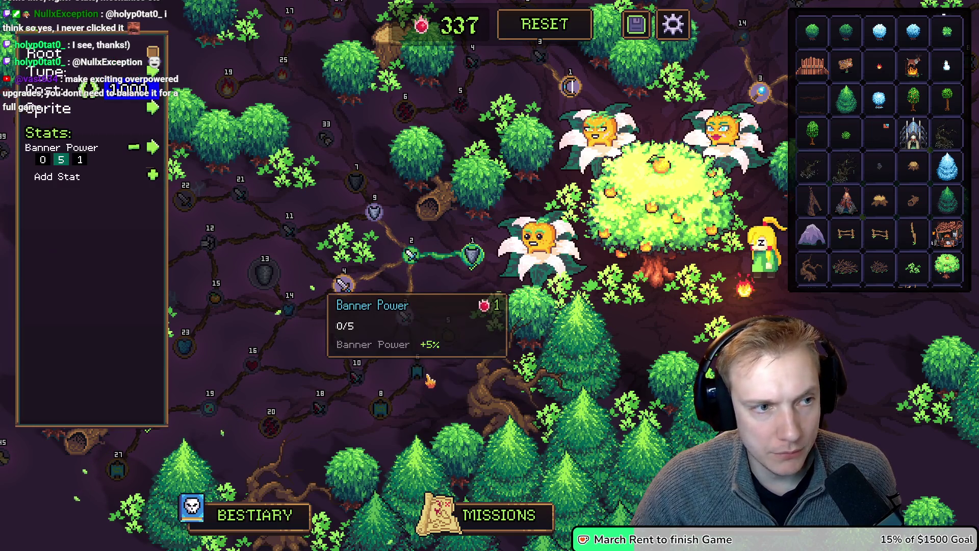
click(153, 148)
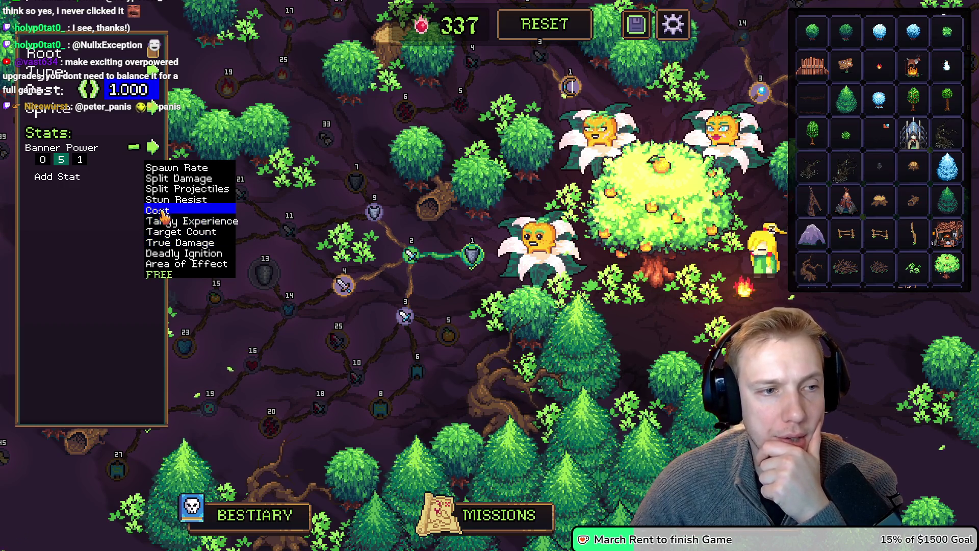
scroll(184, 229, up, 6)
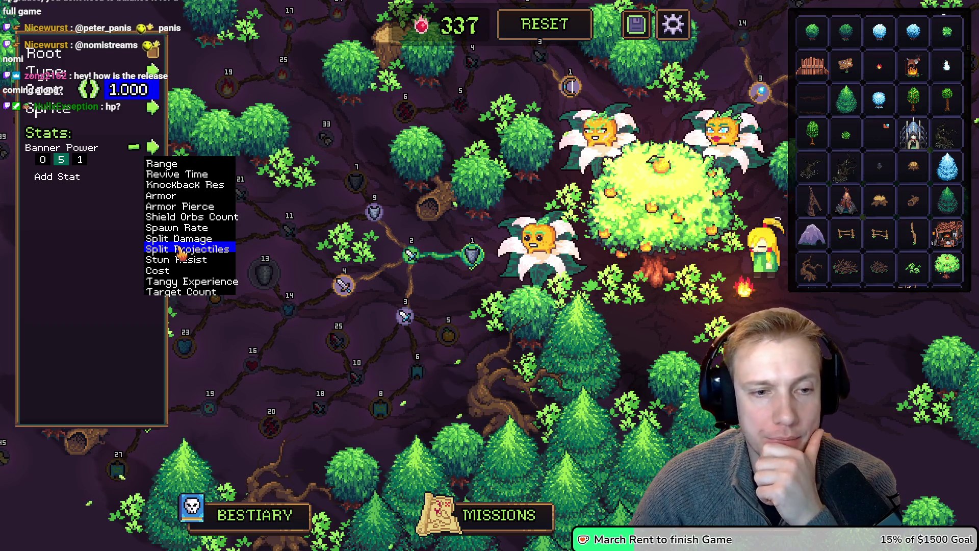
scroll(182, 254, up, 10)
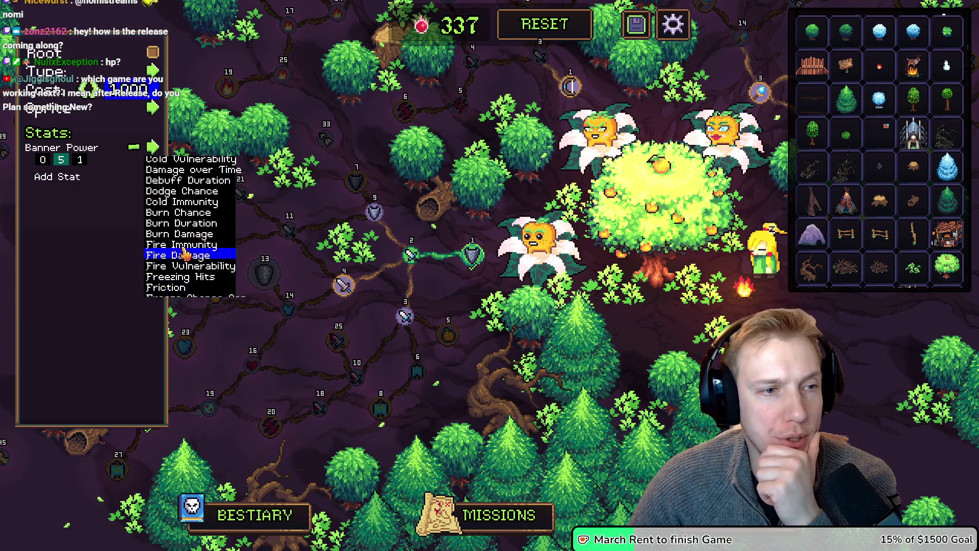
scroll(178, 229, up, 8)
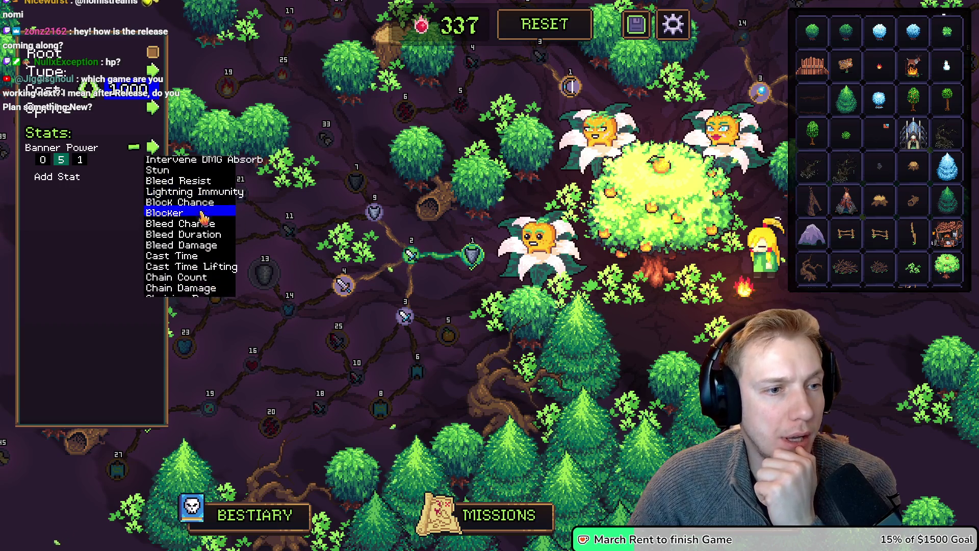
scroll(200, 206, down, 3)
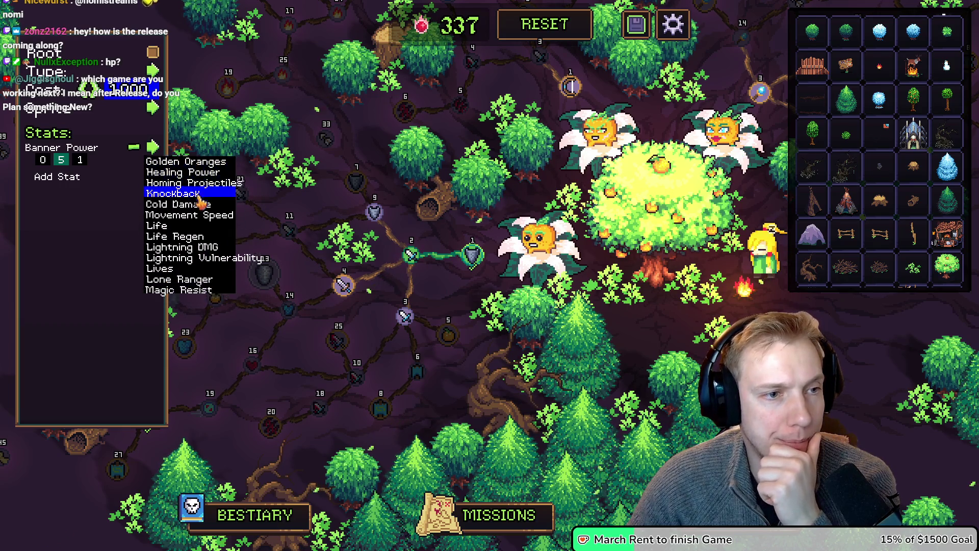
scroll(199, 198, down, 2)
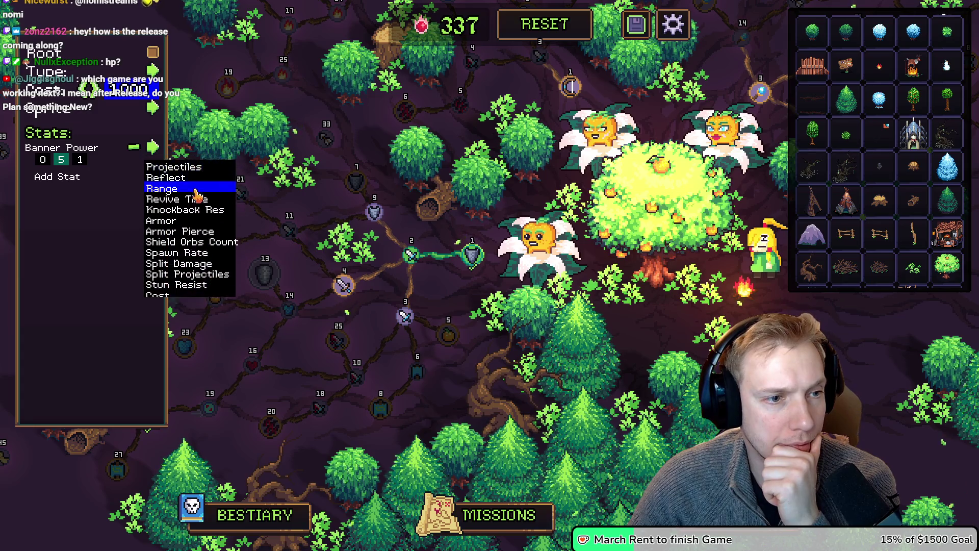
scroll(198, 192, up, 3)
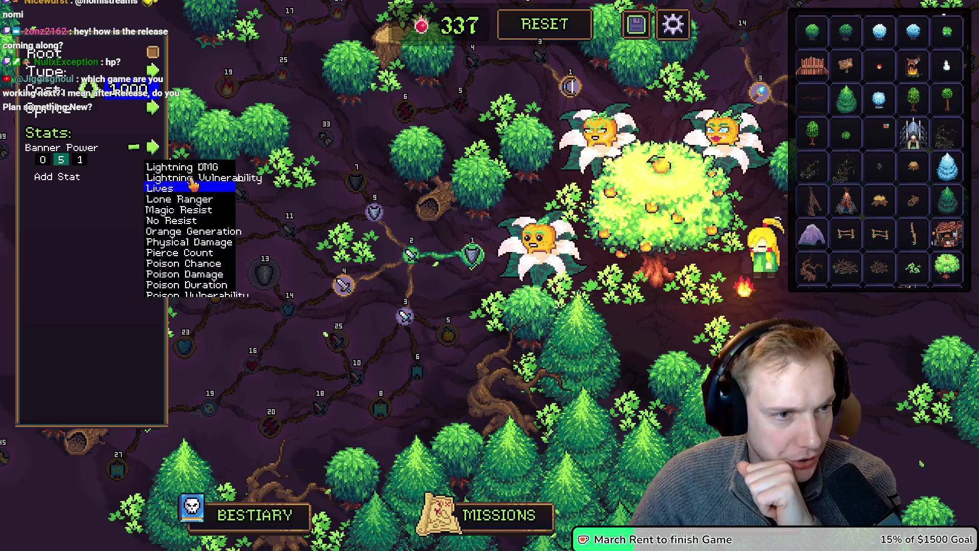
scroll(182, 216, up, 2)
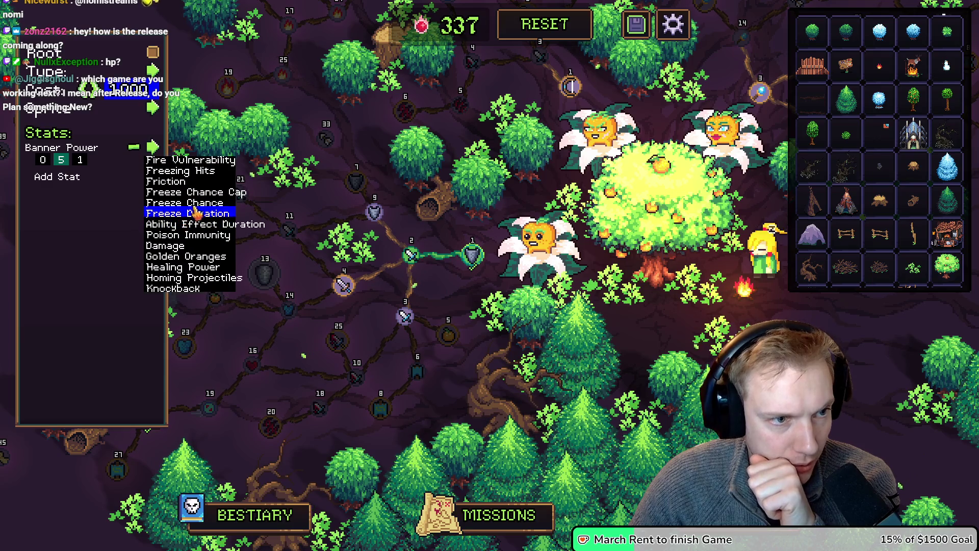
scroll(193, 203, up, 2)
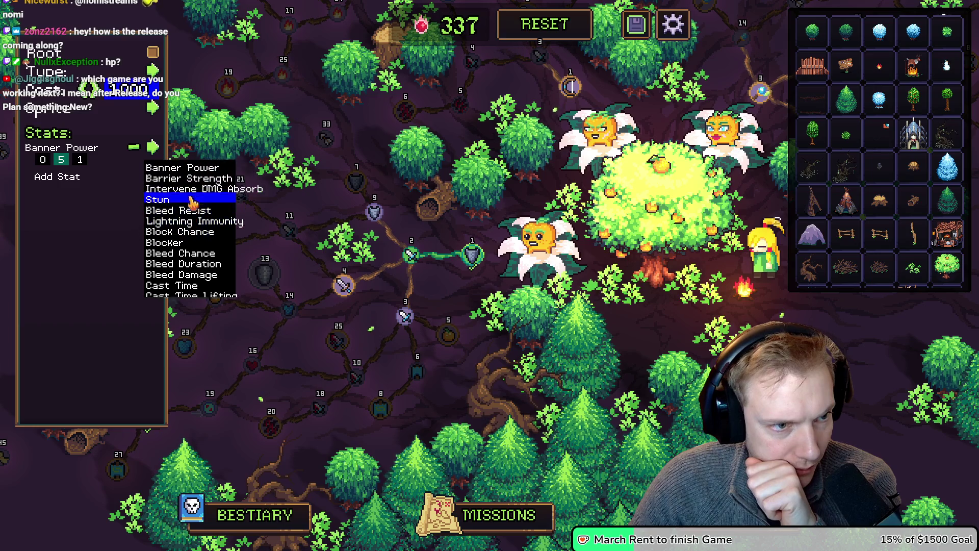
scroll(192, 203, down, 1)
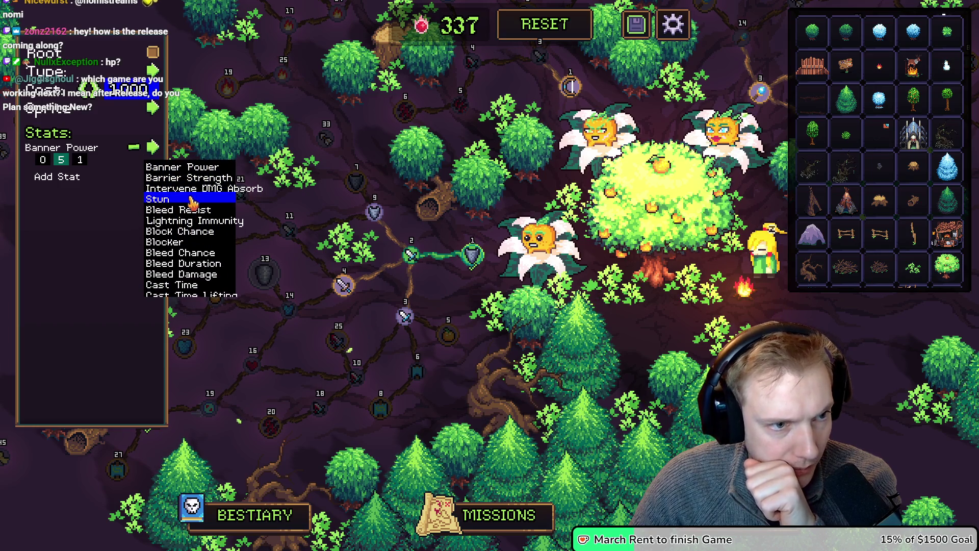
scroll(192, 203, down, 1)
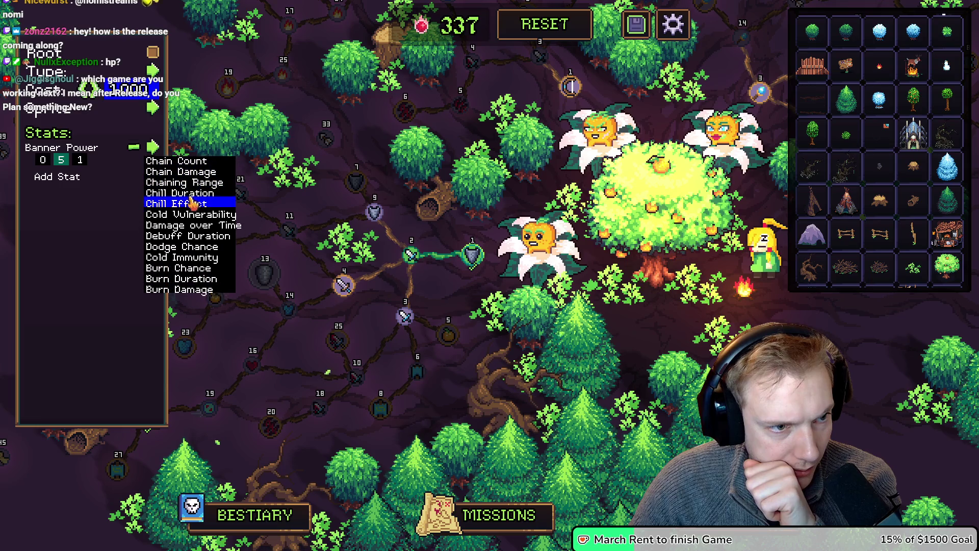
scroll(193, 203, down, 5)
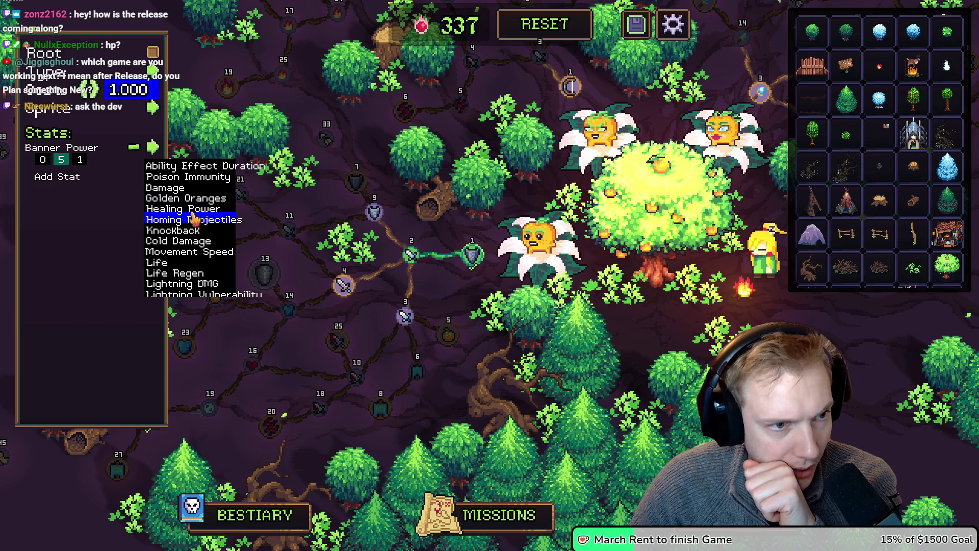
scroll(190, 224, down, 1)
click(190, 232)
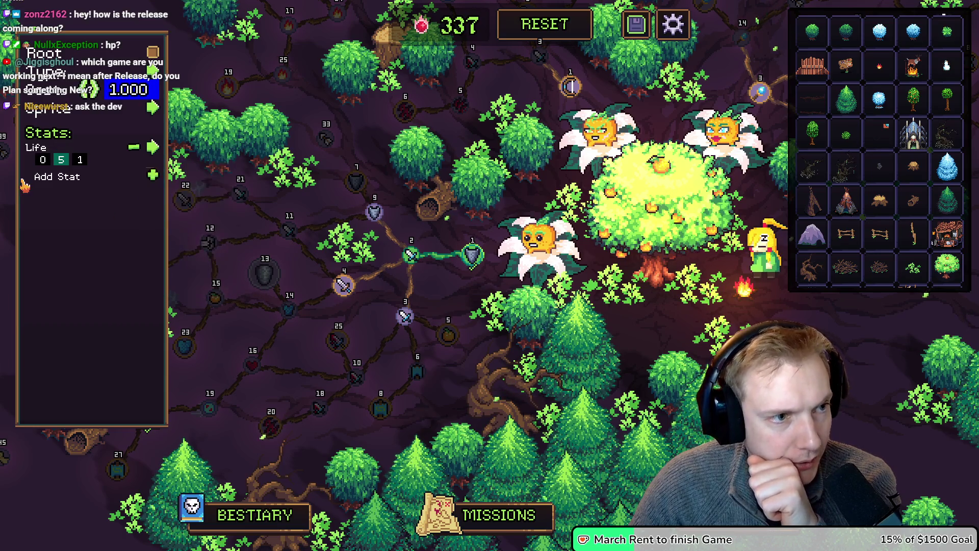
Set the Life stat's values to 10 and 0, then close the node editor.
click(43, 160)
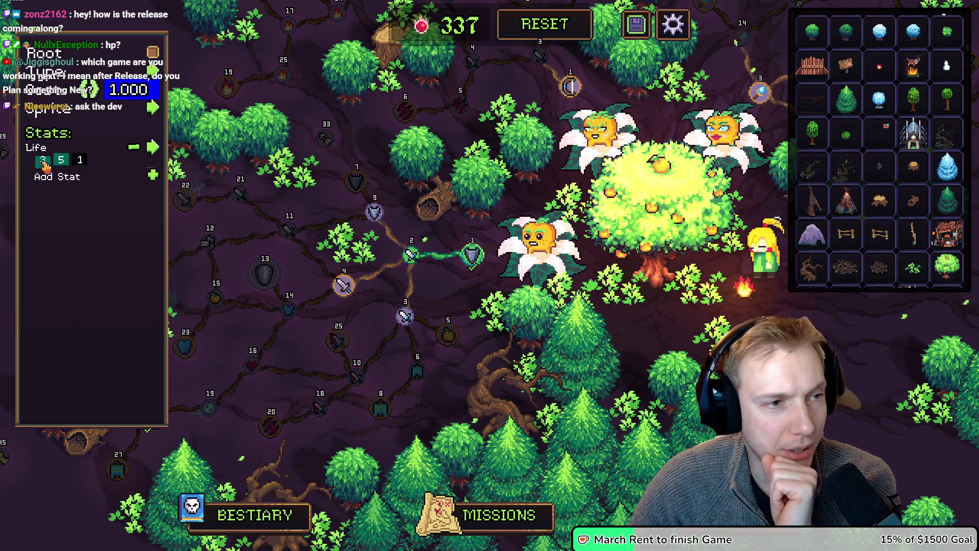
click(46, 163)
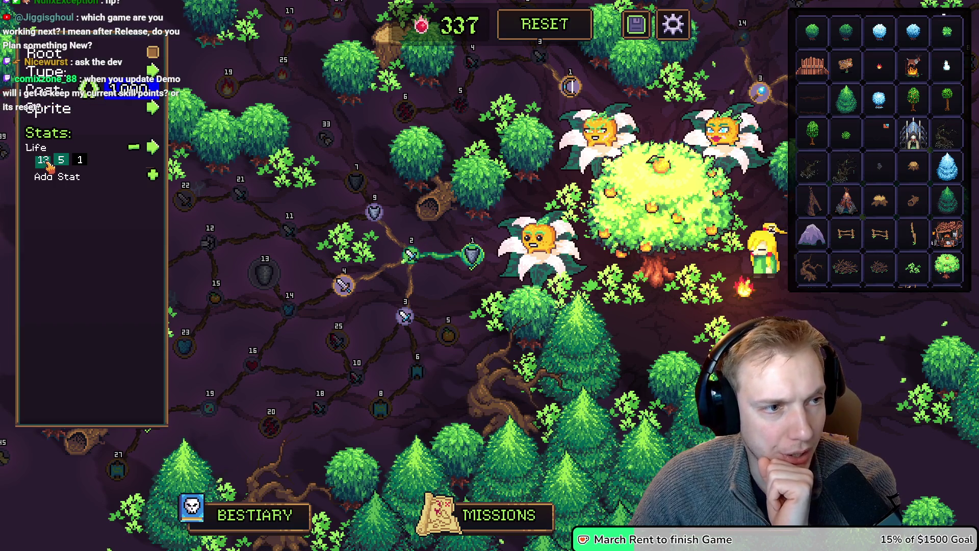
right_click(46, 164)
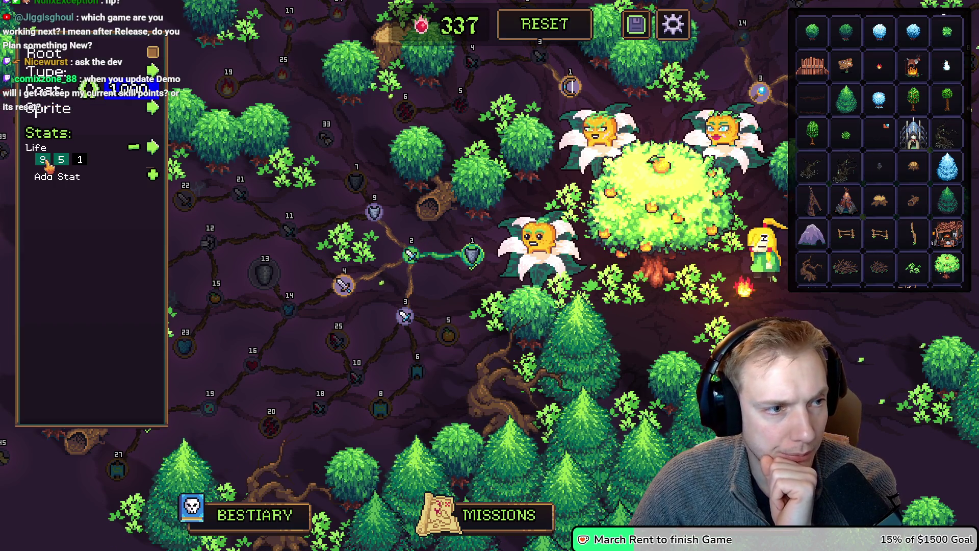
right_click(61, 160)
right_click(60, 160)
right_click(61, 160)
right_click(61, 161)
right_click(61, 161)
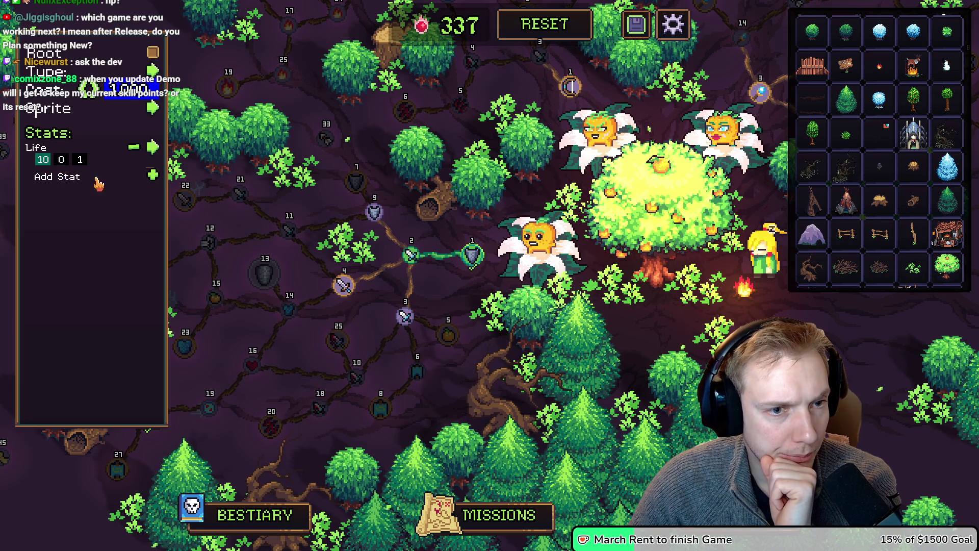
key(w)
key(Escape)
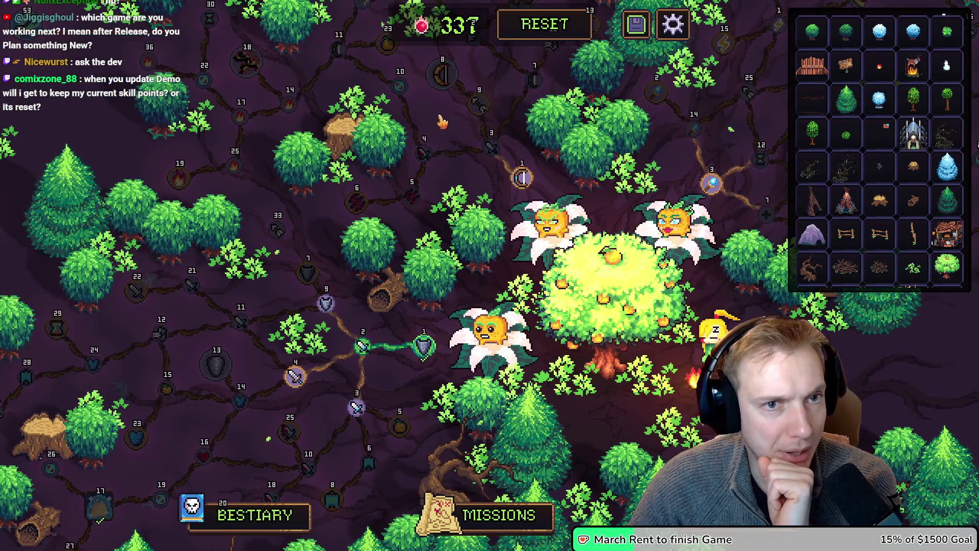
Select the Banner Power node and give it the heart sprite.
key(w)
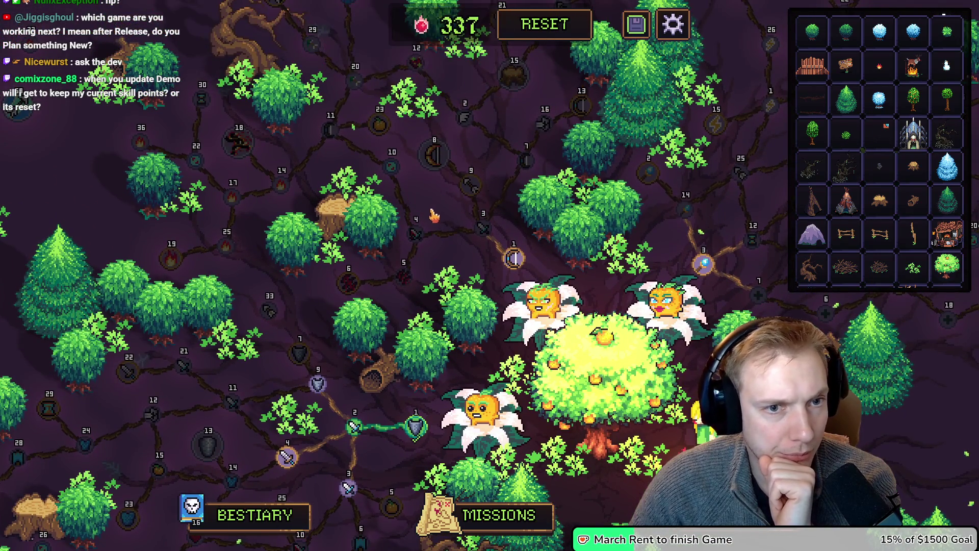
key(s)
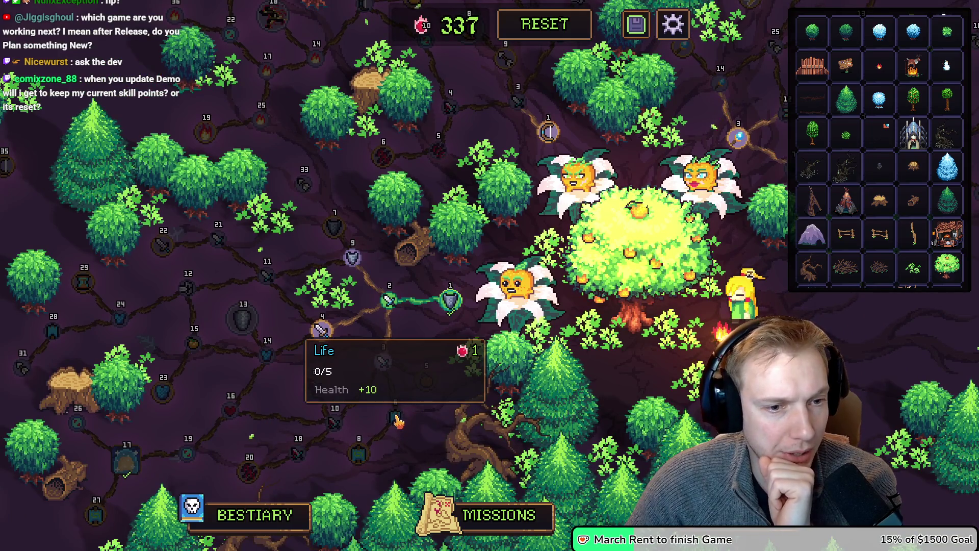
click(395, 416)
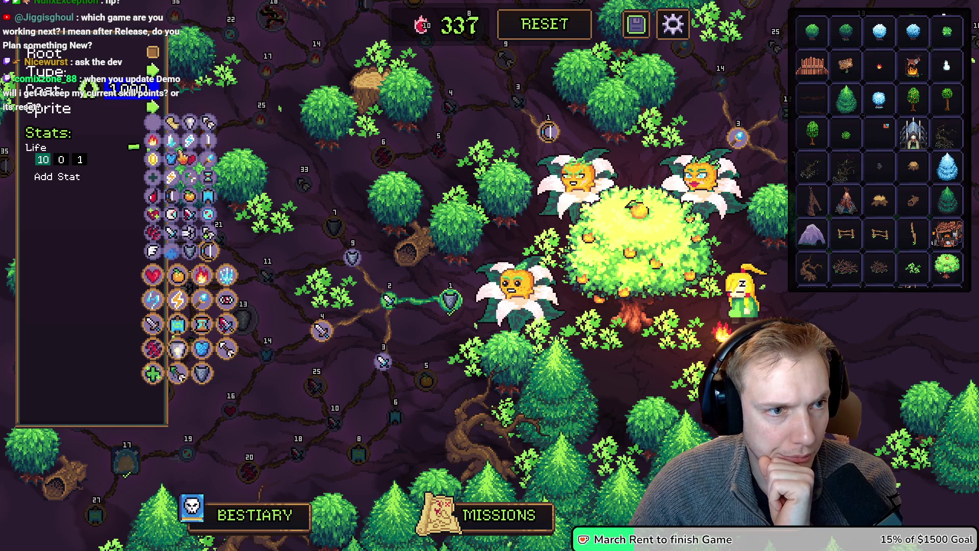
click(358, 453)
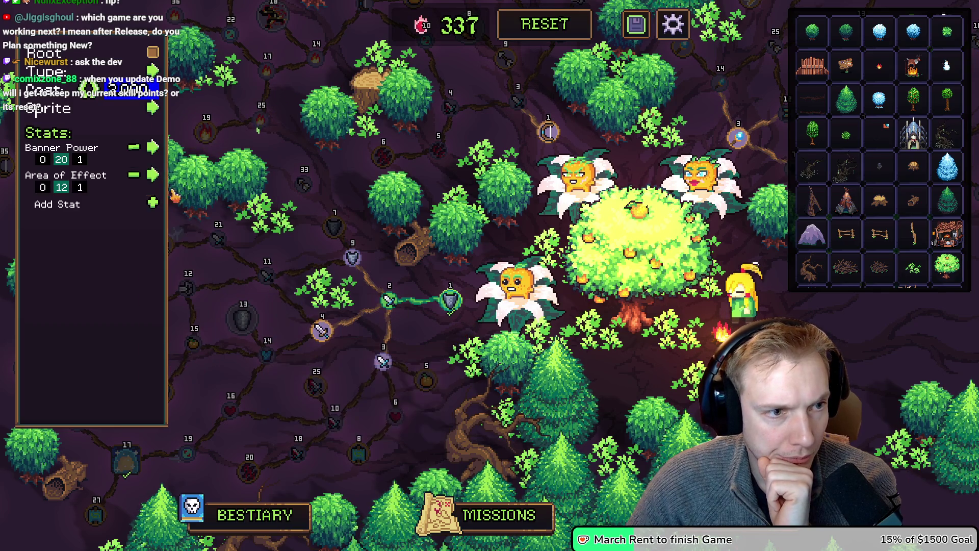
click(153, 111)
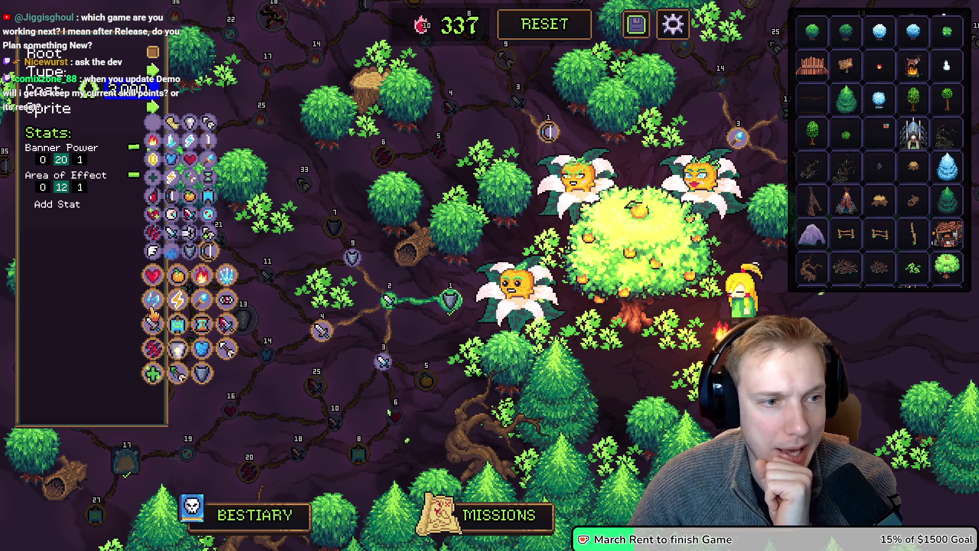
click(153, 283)
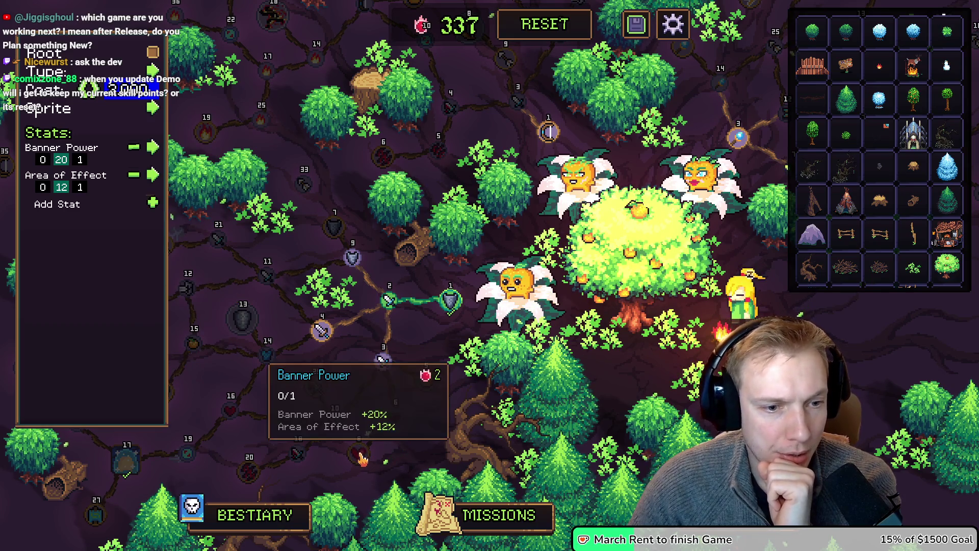
Change its first stat to Life with a value of 30 and second value 0.
click(153, 175)
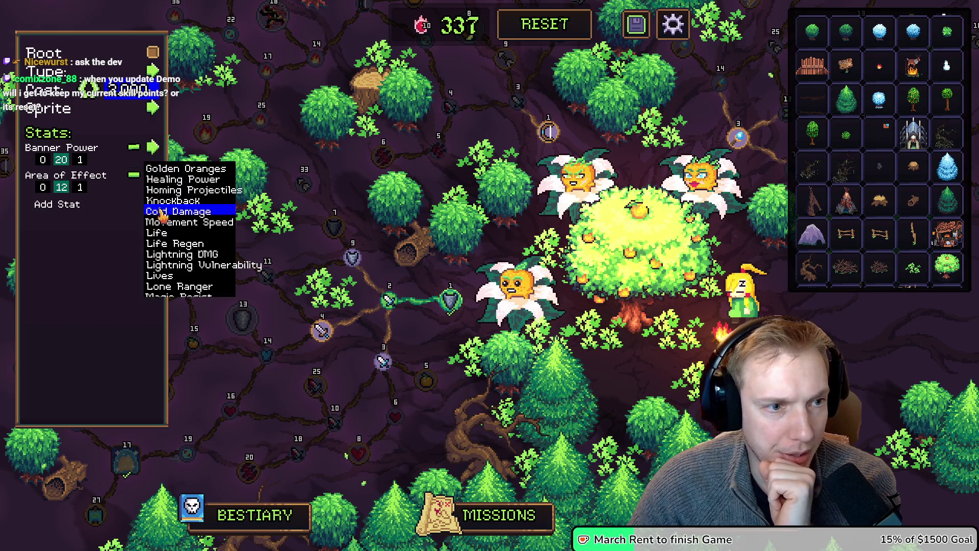
click(156, 233)
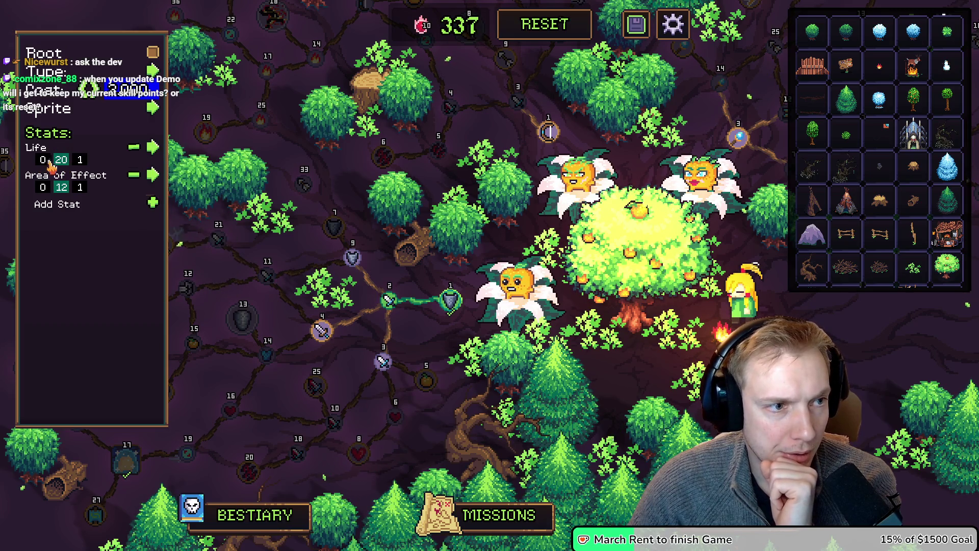
click(43, 161)
text(24)
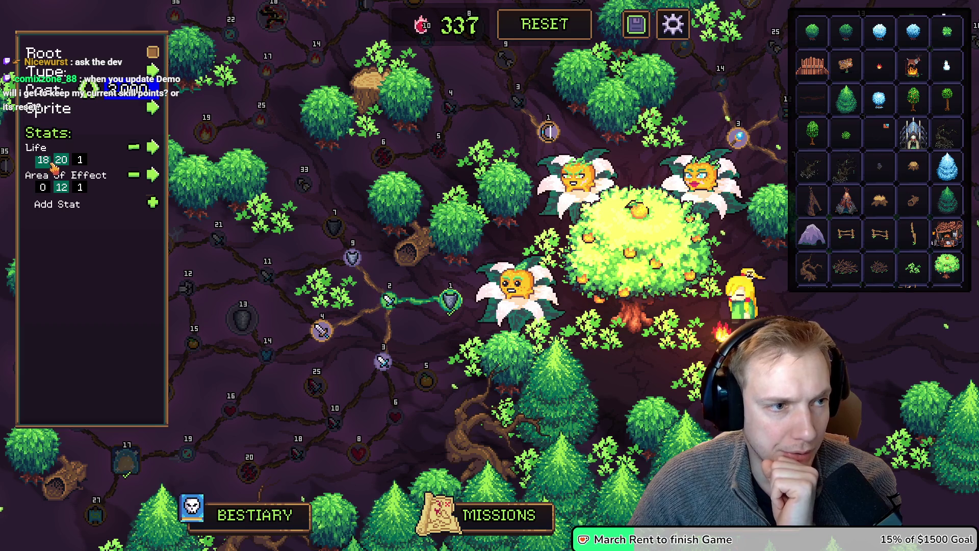
key(Up)
key(Up)
key(Up)
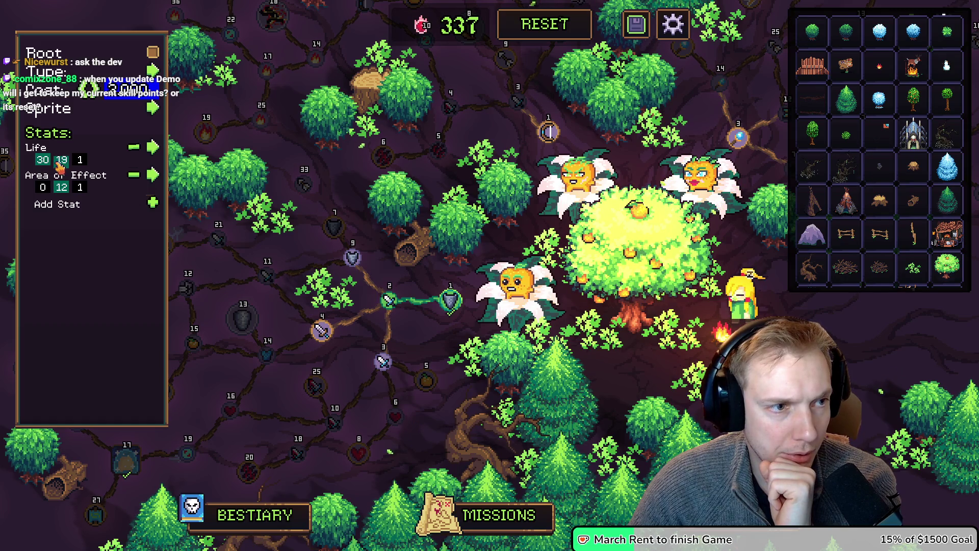
key(BackSpace)
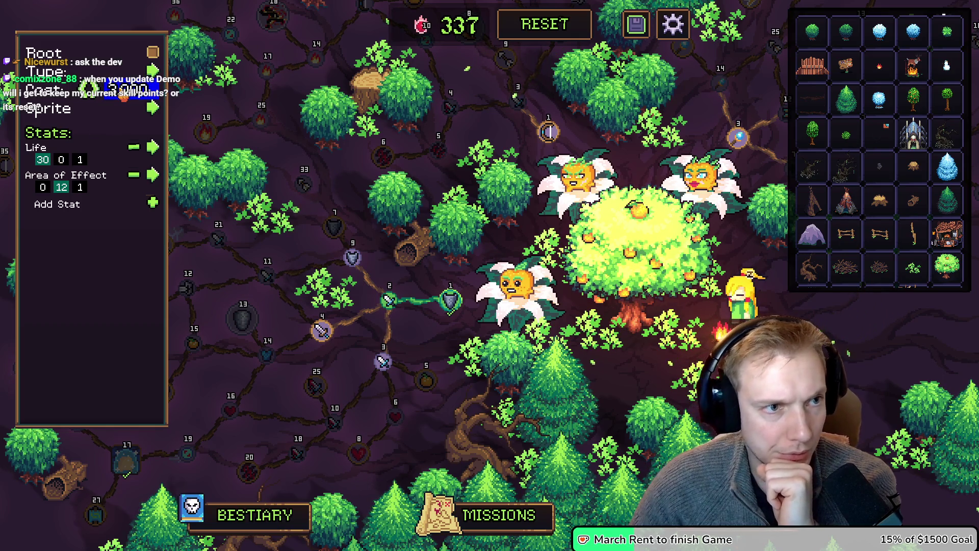
Replace the Area of Effect stat with Life Regen set to 2.
click(153, 202)
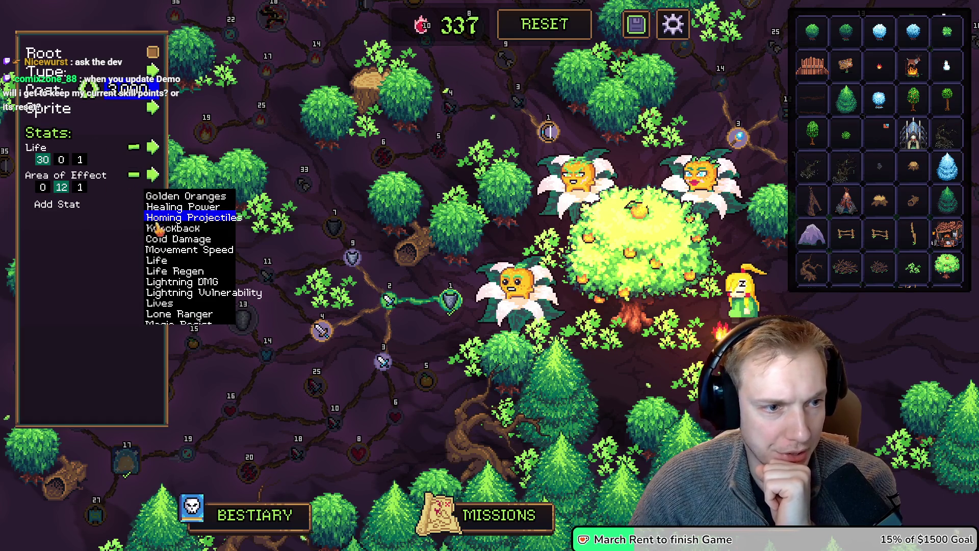
click(175, 271)
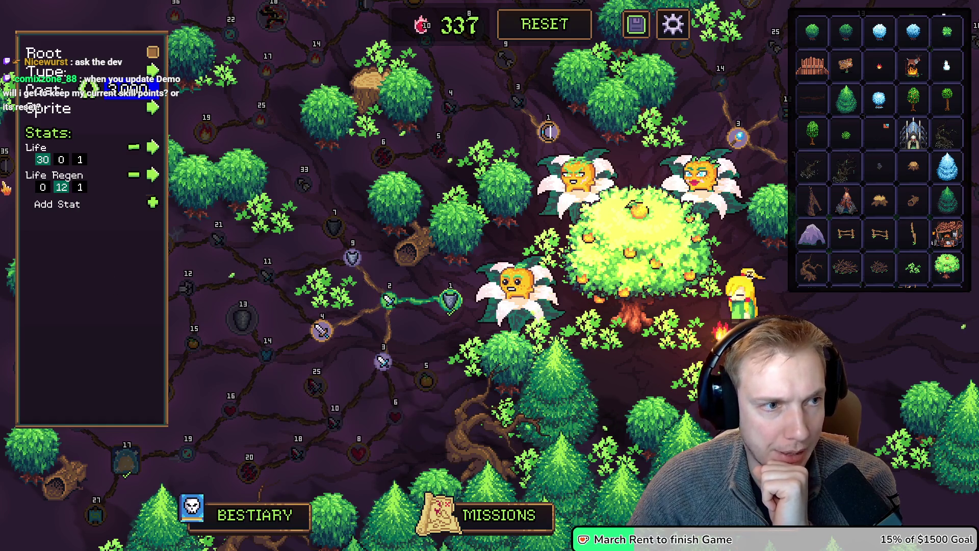
click(43, 187)
text(2)
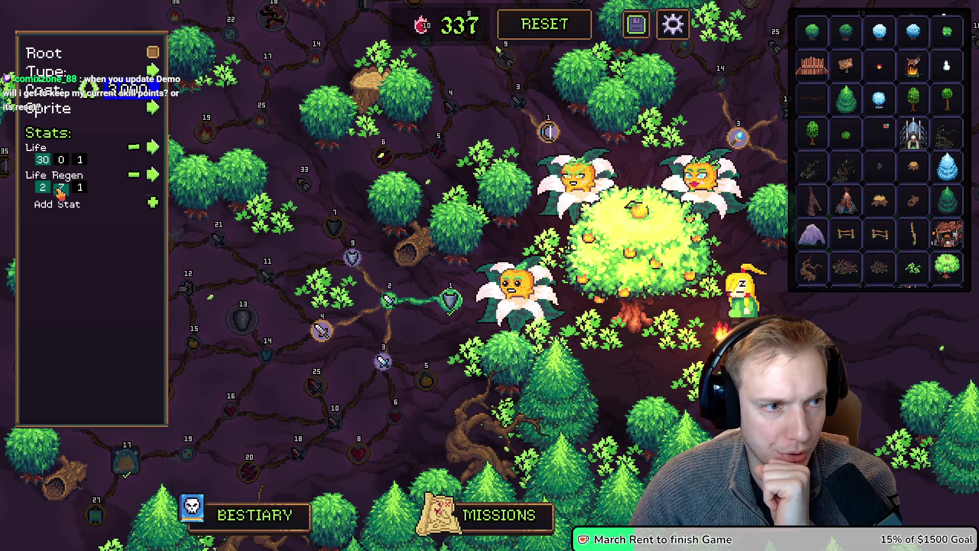
key(BackSpace)
text(-2)
click(57, 191)
text(-1)
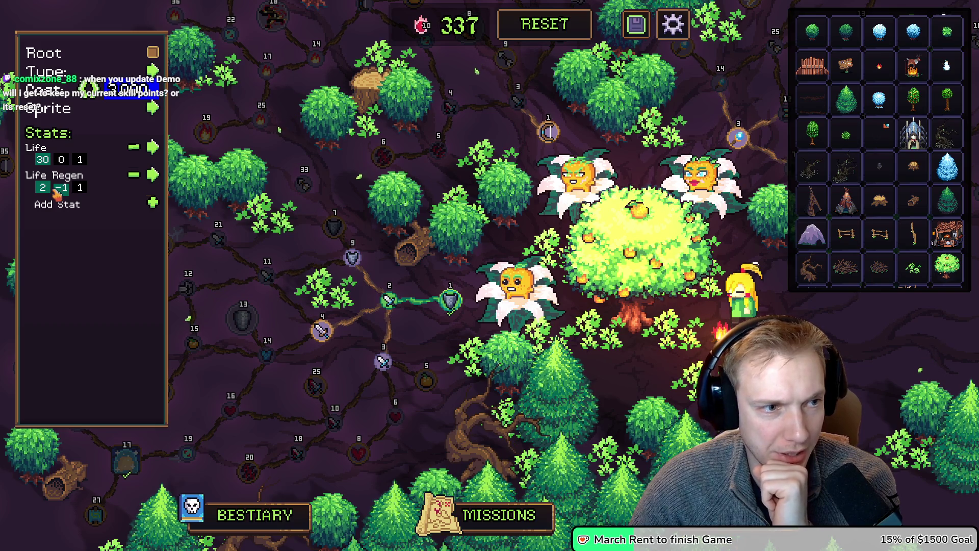
mouse_move(360, 460)
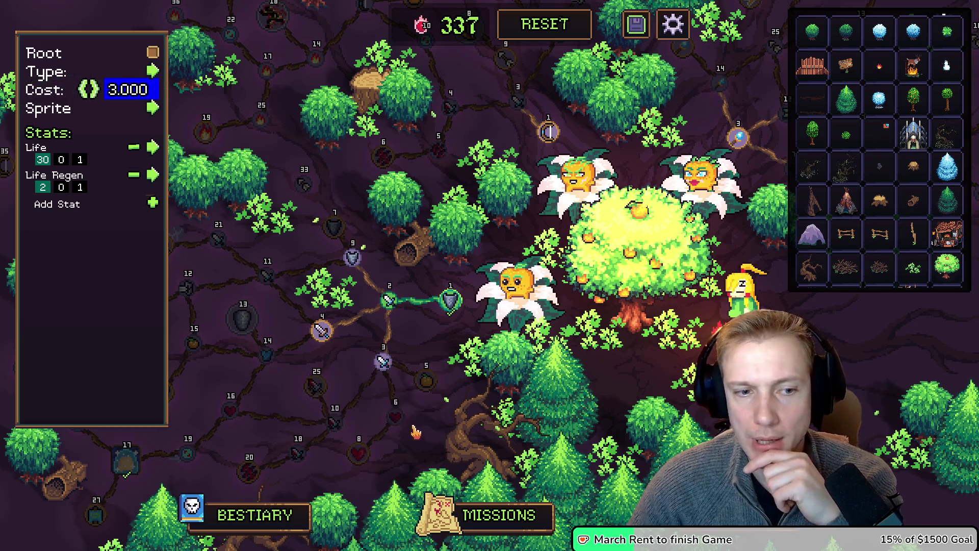
Set the Hero Cost node's cost to 3.
mouse_move(396, 417)
mouse_move(422, 388)
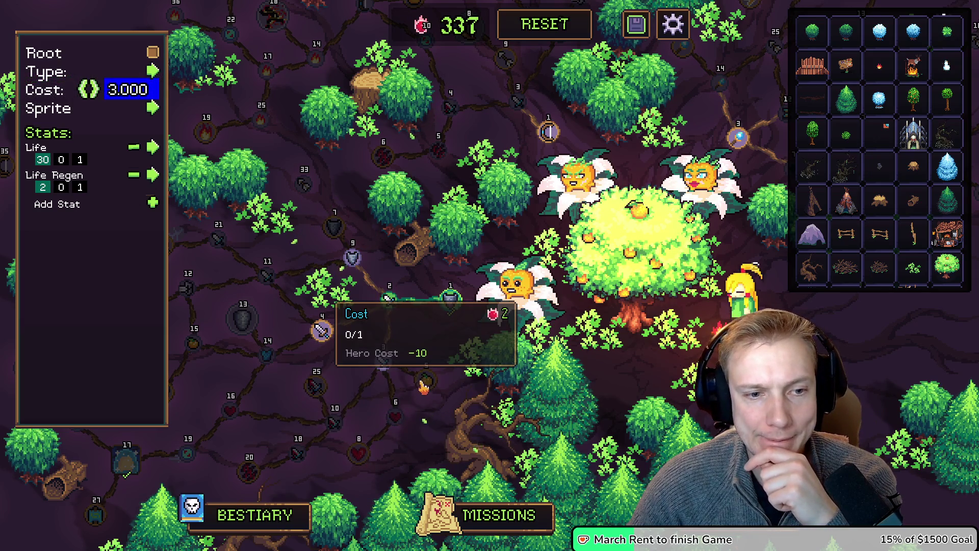
click(424, 387)
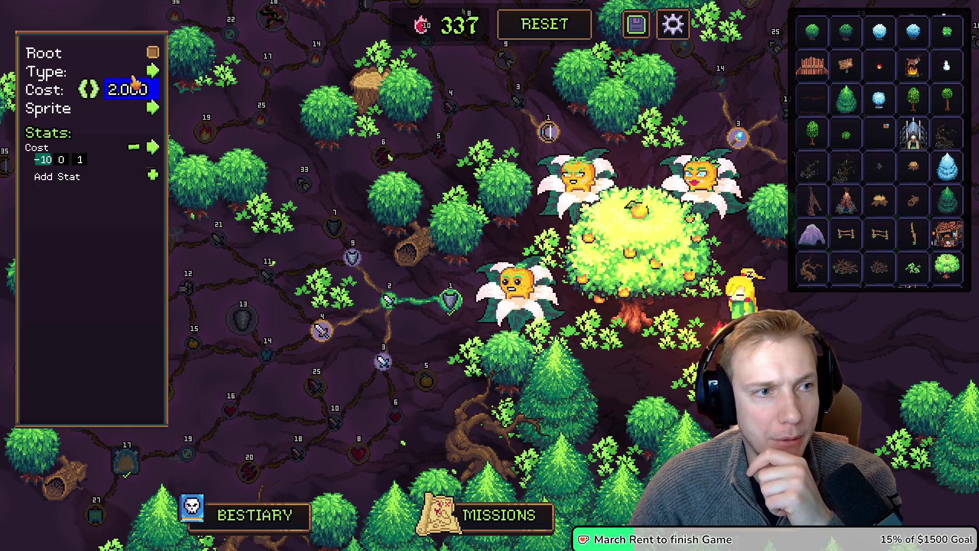
click(125, 90)
text(3)
key(Return)
Set the Blocker node's cost to 2 and open the Target Count node.
mouse_move(431, 388)
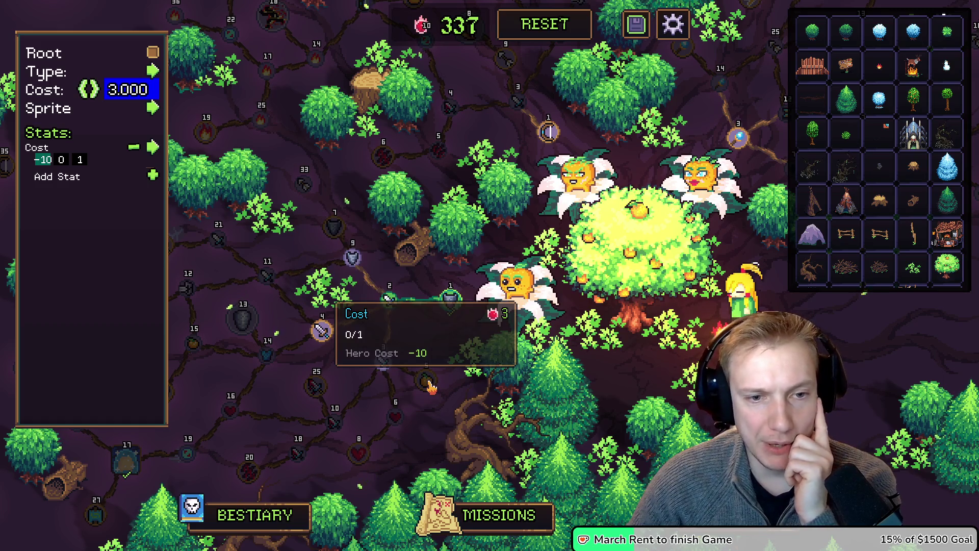
click(333, 230)
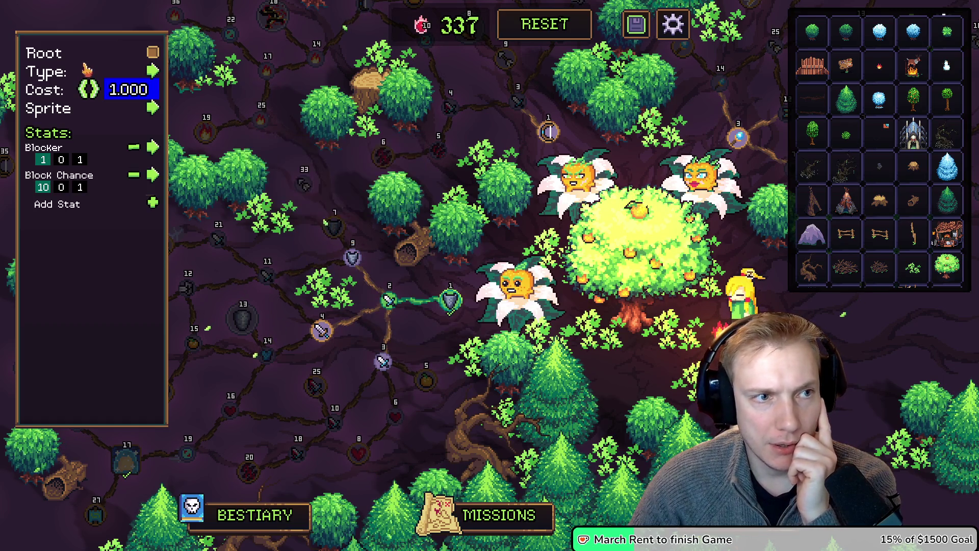
click(115, 89)
text(2)
key(Return)
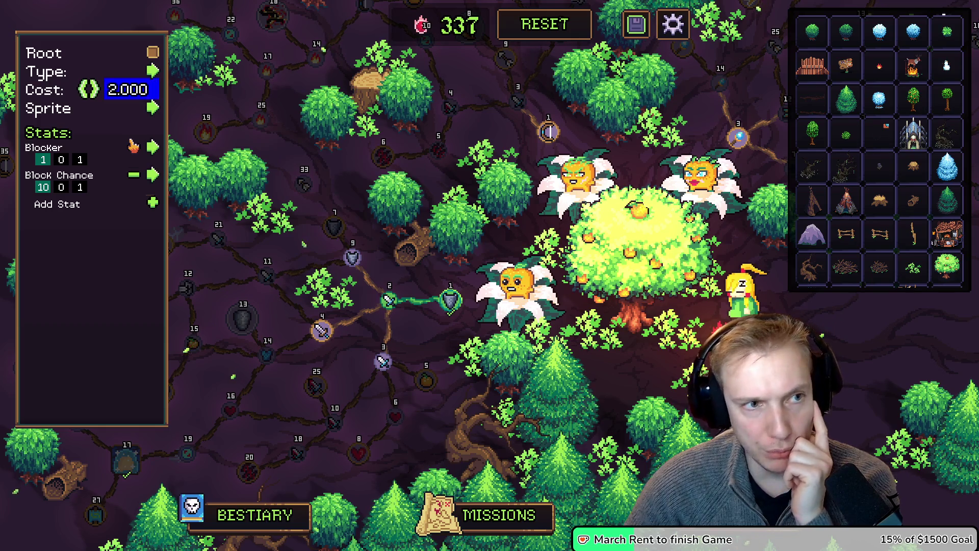
mouse_move(333, 228)
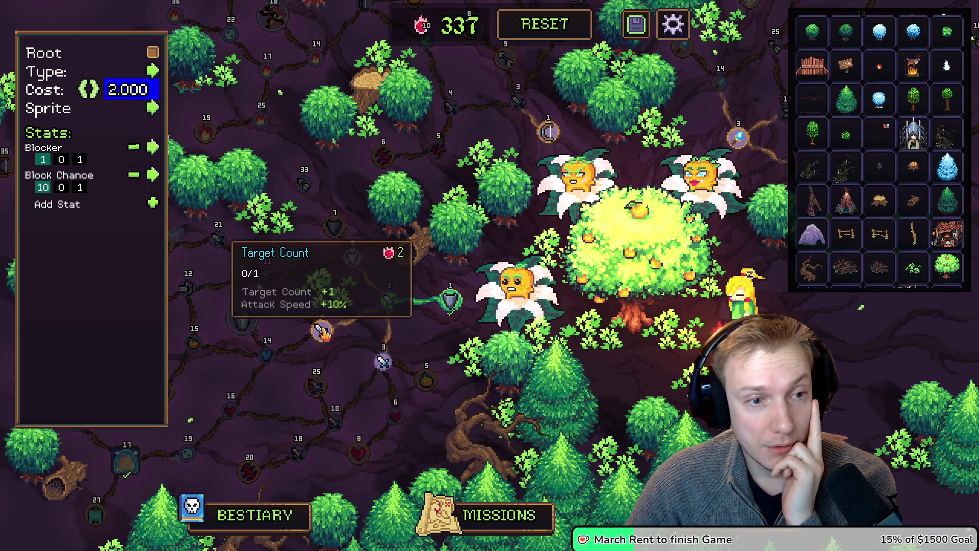
click(323, 332)
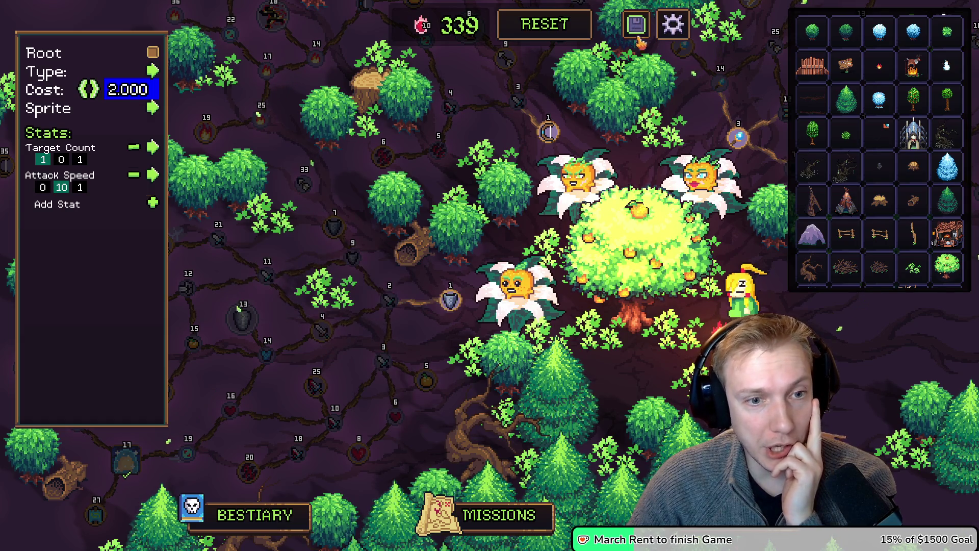
drag(443, 352, 534, 341)
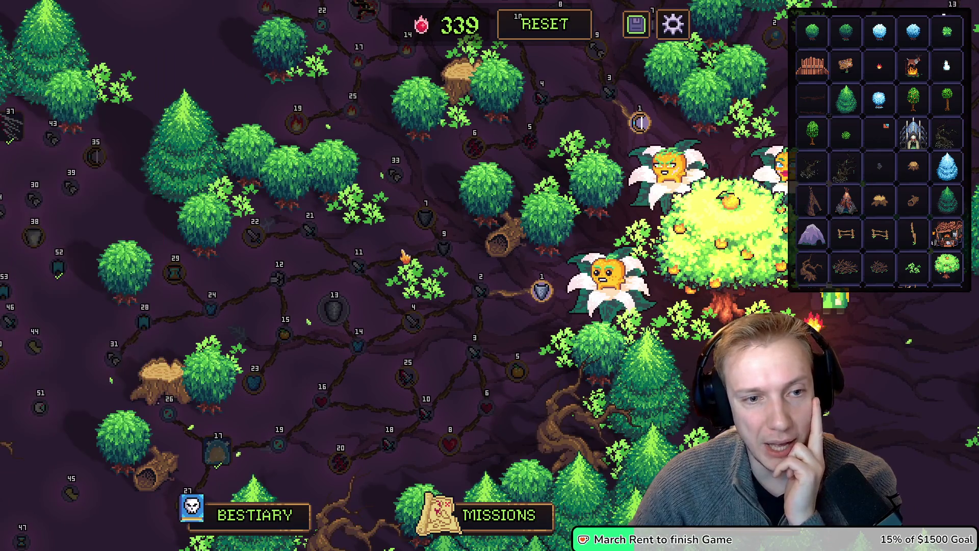
Change node 11's stat from Attack Speed to Armor with values 2, 0 and 1.
click(359, 266)
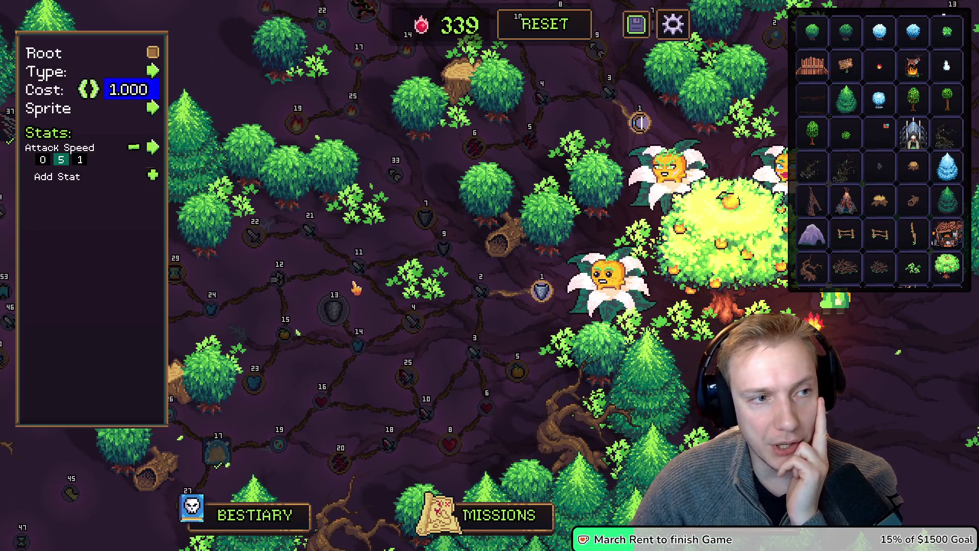
click(149, 148)
scroll(176, 229, up, 10)
scroll(174, 230, up, 5)
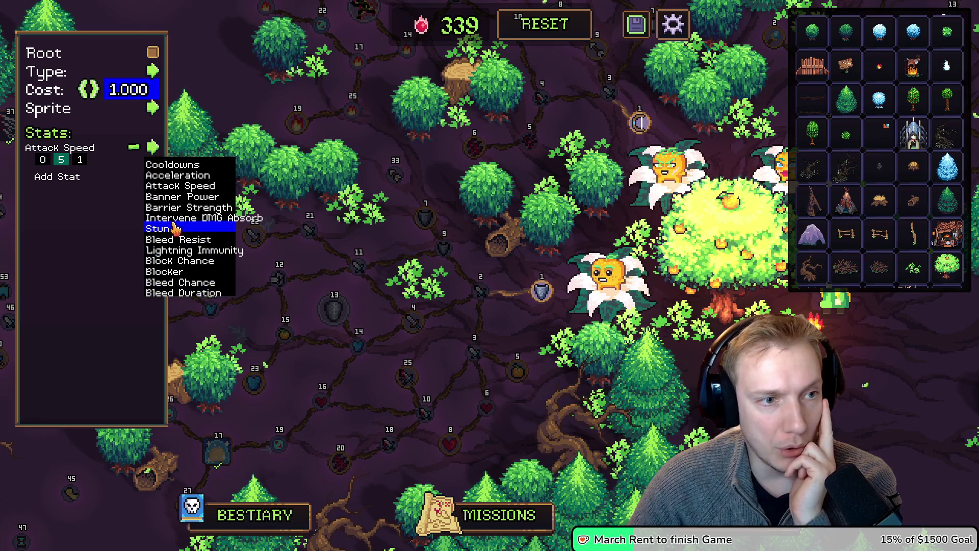
scroll(190, 223, down, 20)
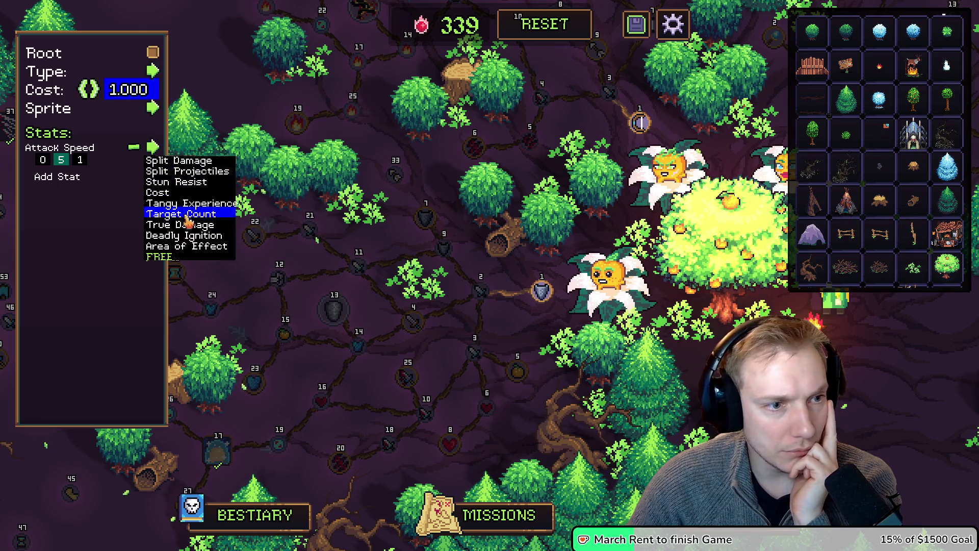
scroll(187, 223, up, 5)
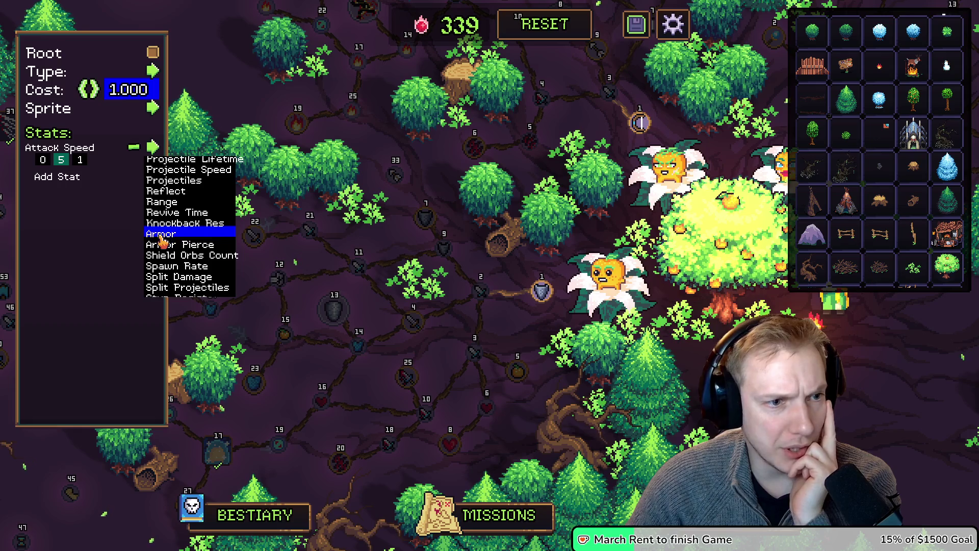
click(176, 230)
click(44, 161)
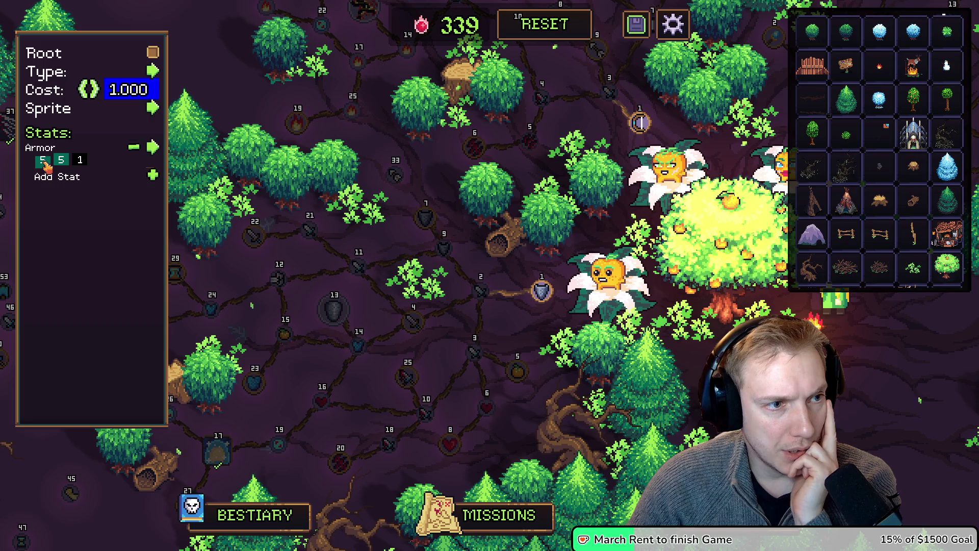
click(44, 161)
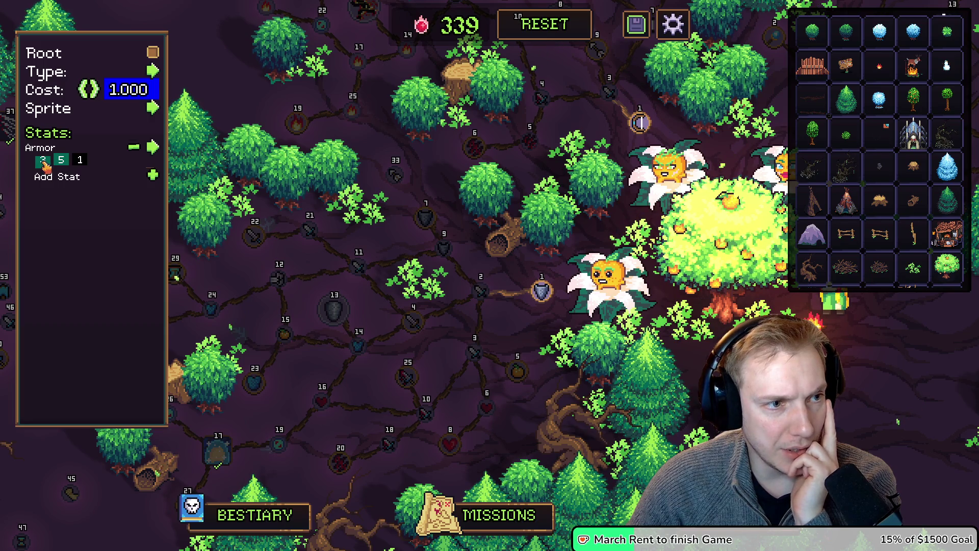
click(61, 161)
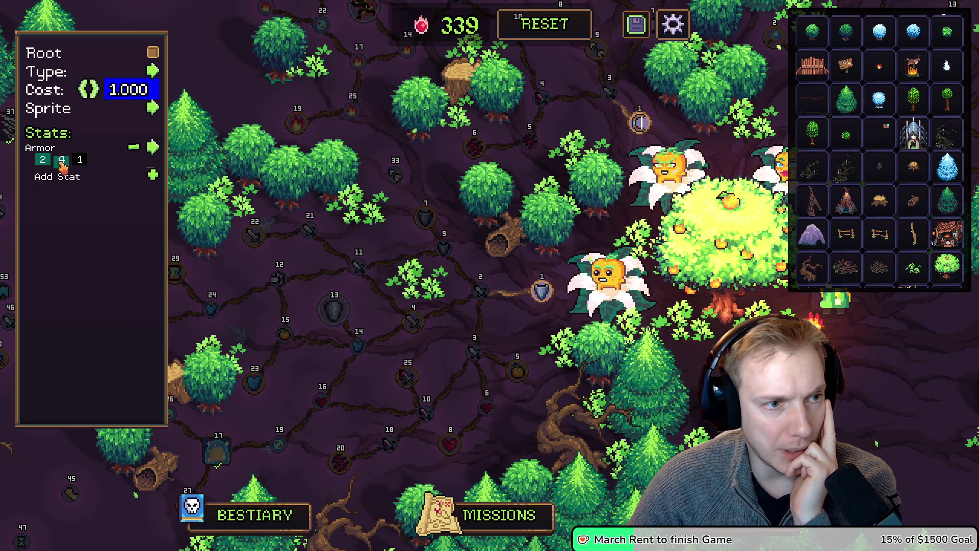
Give node 11 the blue armor sprite.
mouse_move(428, 417)
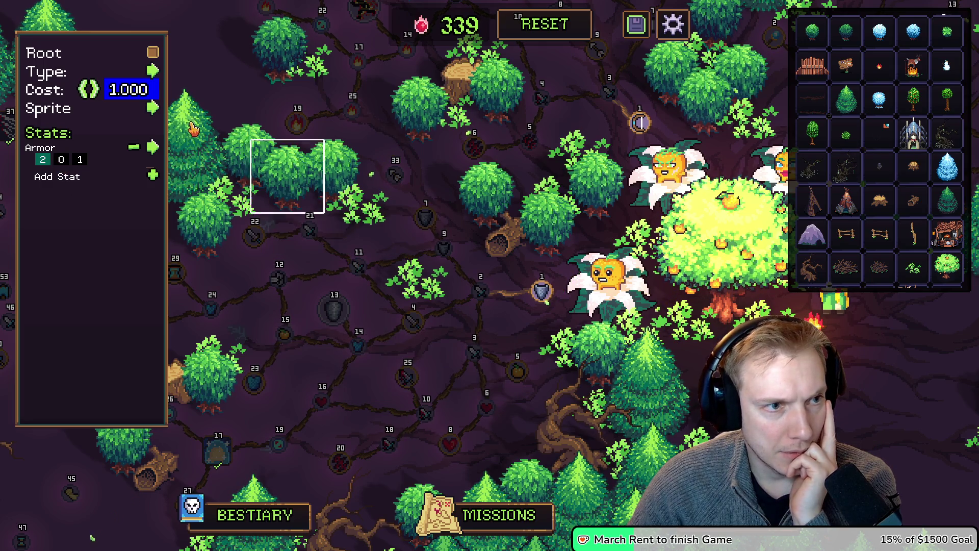
click(152, 110)
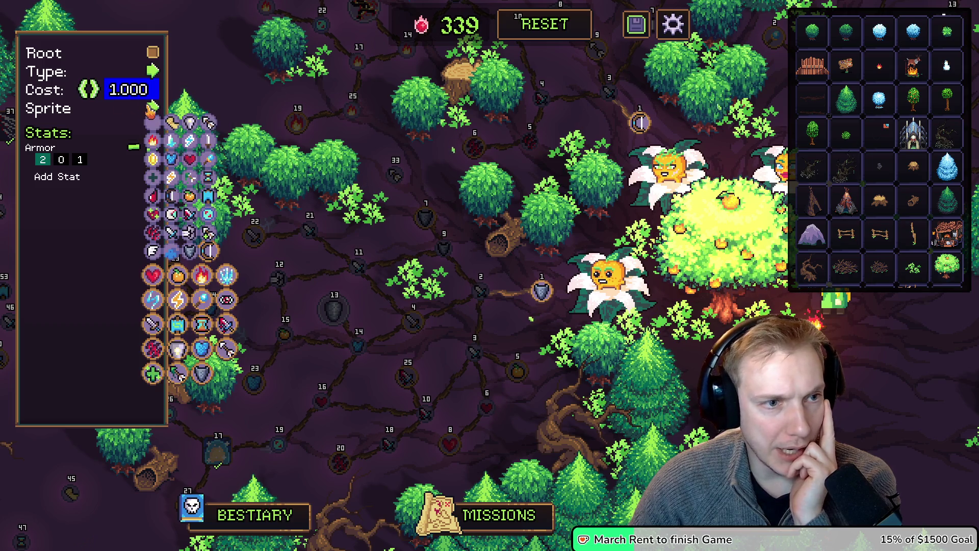
click(179, 174)
mouse_move(362, 268)
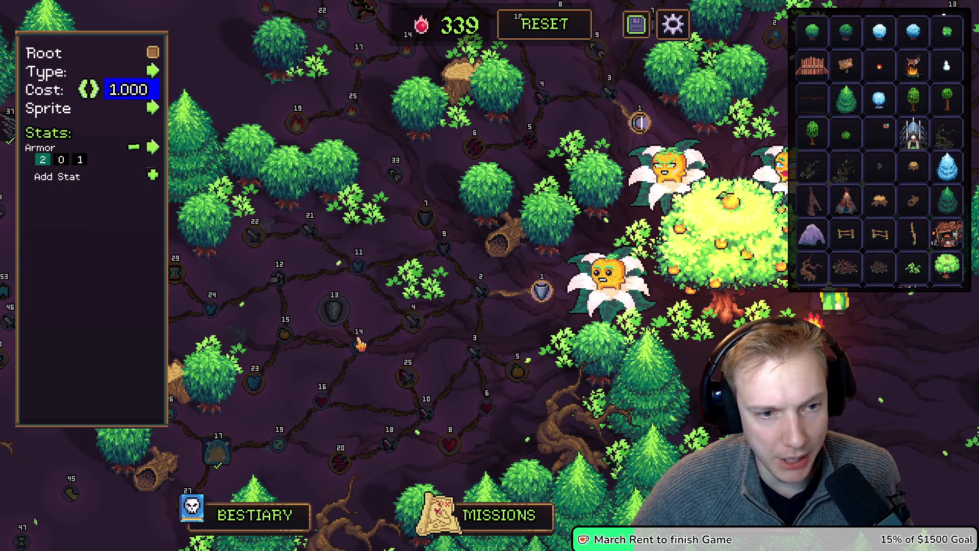
Check the info cards of nearby nodes, including the +2% Armor node, with the editor closed.
mouse_move(335, 312)
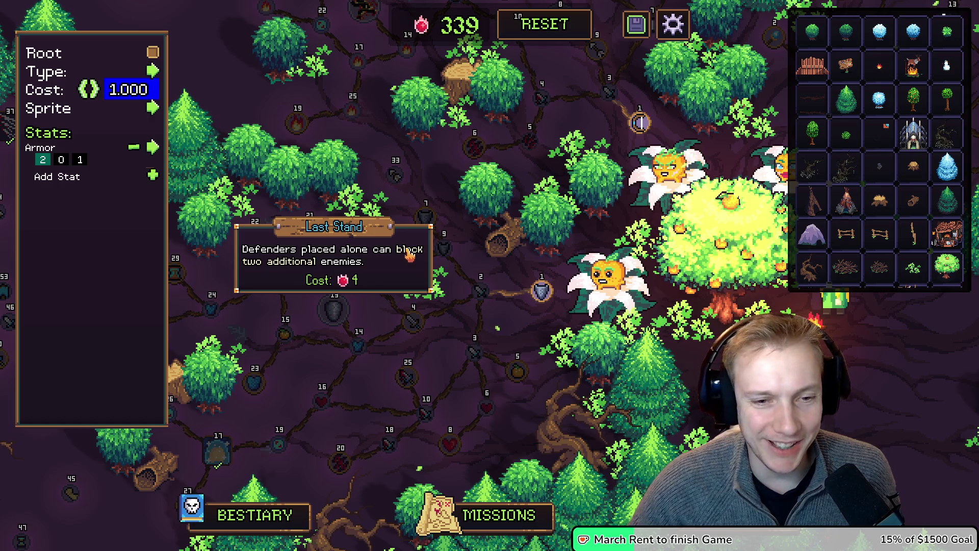
mouse_move(436, 383)
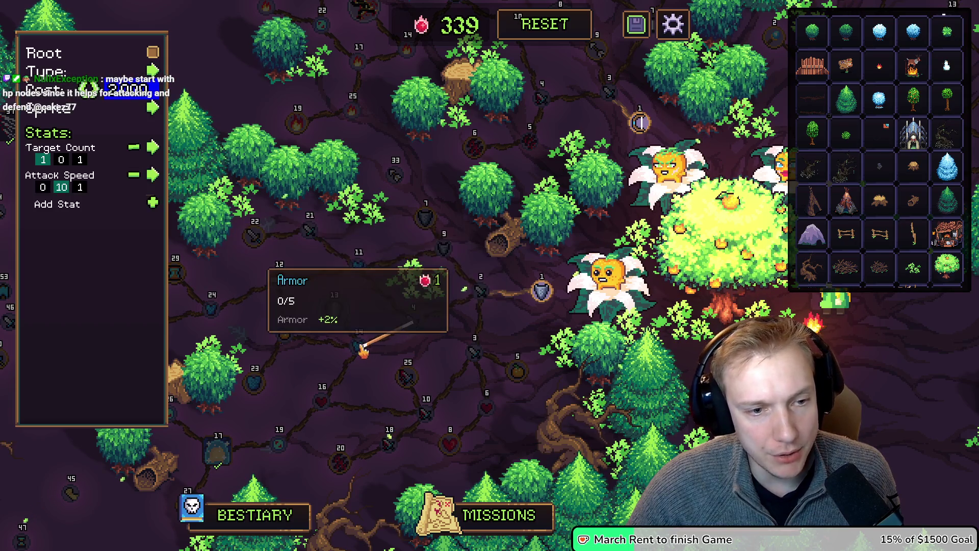
mouse_move(288, 338)
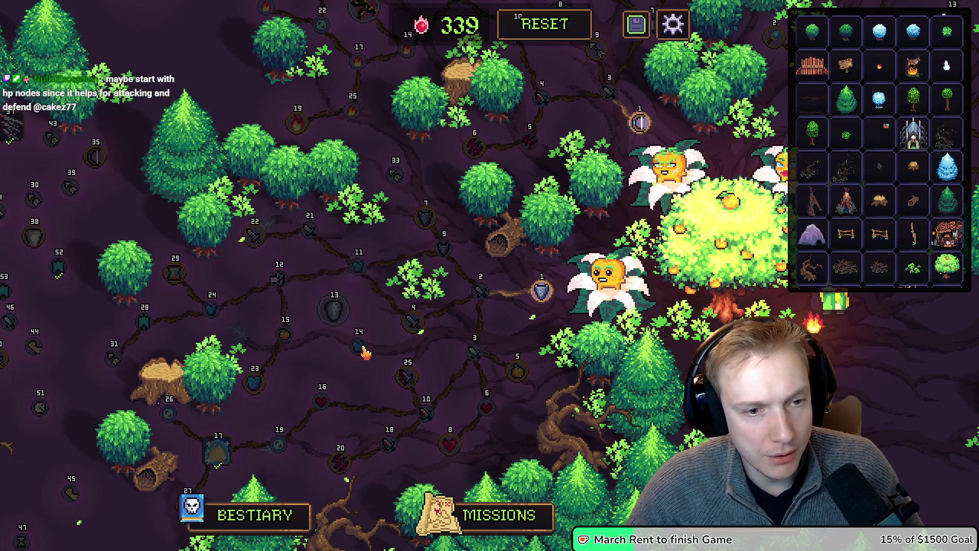
Move the Last Stand node down-right, then back up so nodes 15 and 4 are uncovered.
drag(343, 322, 362, 346)
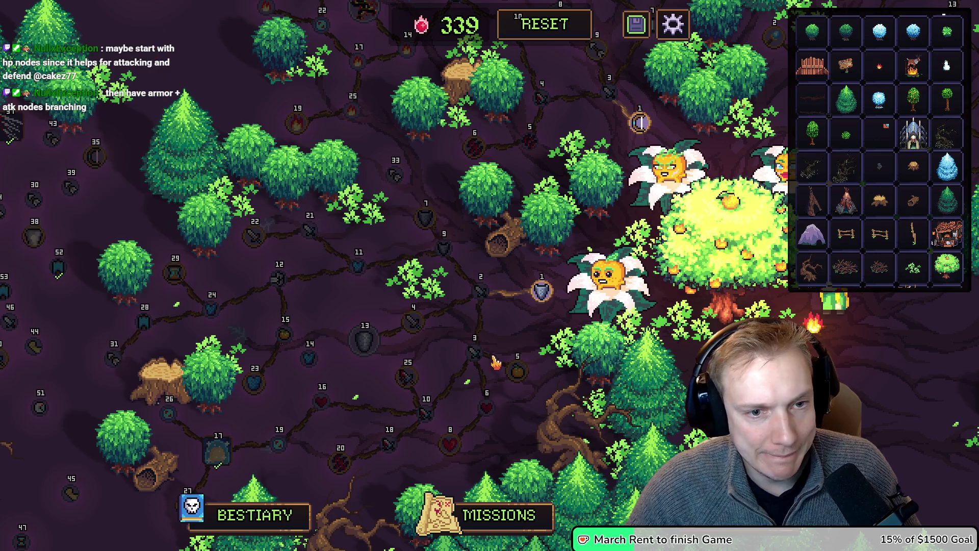
mouse_move(368, 341)
drag(368, 341, 362, 320)
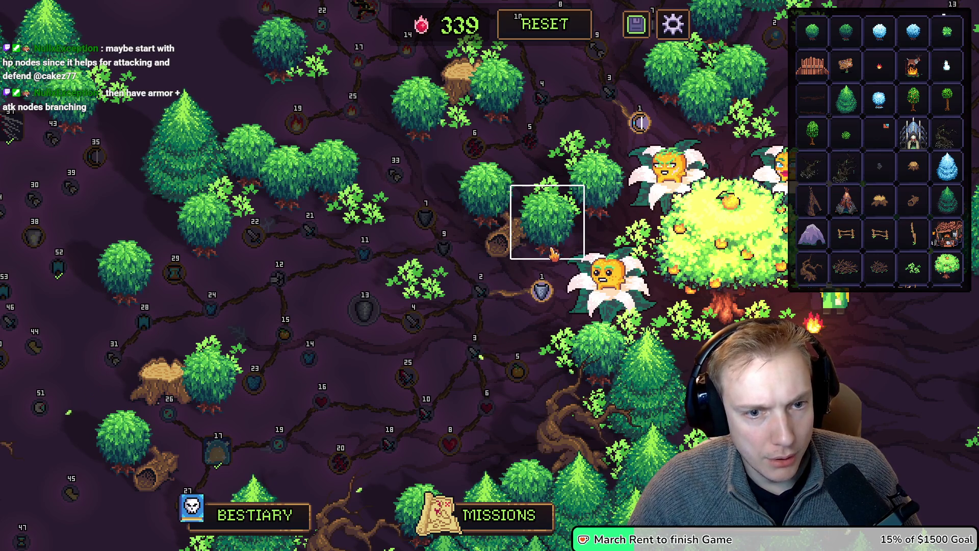
mouse_move(489, 302)
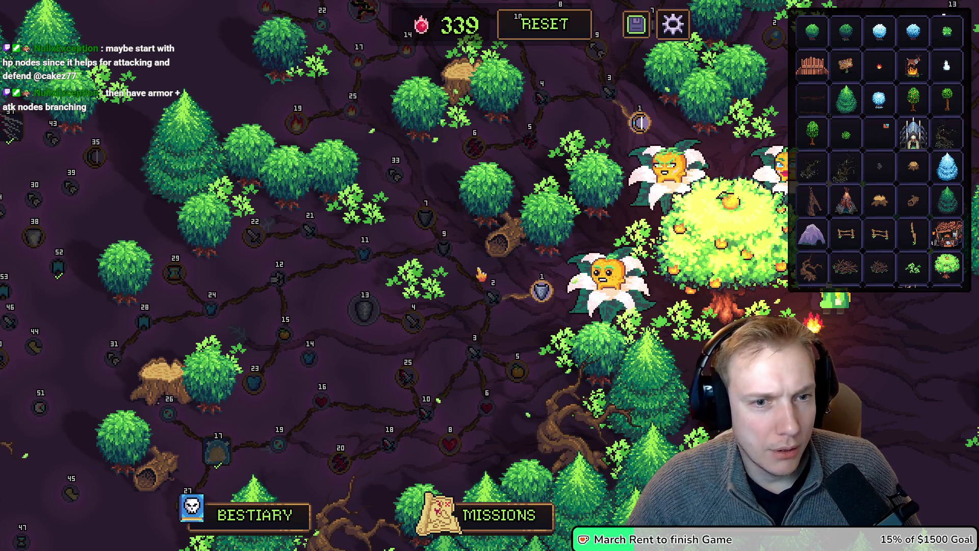
mouse_move(455, 257)
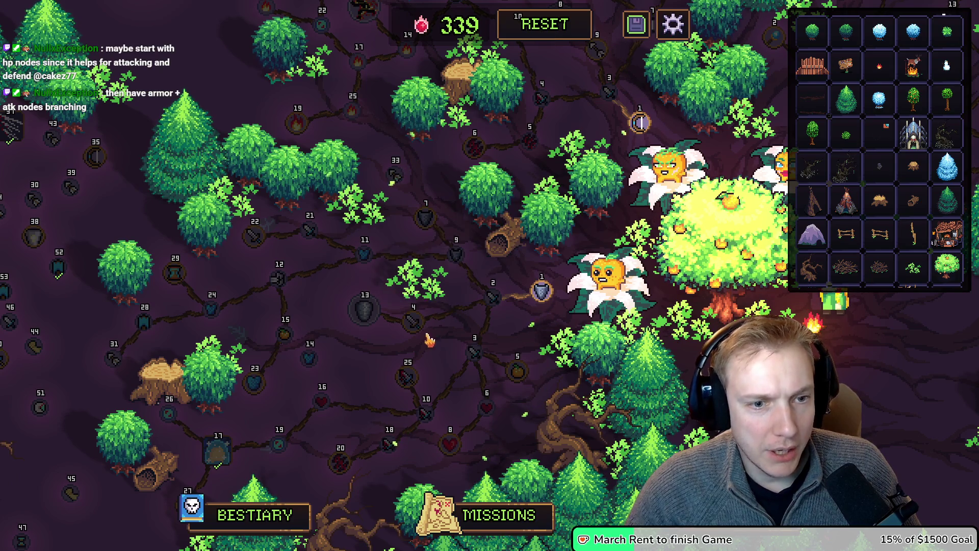
mouse_move(423, 328)
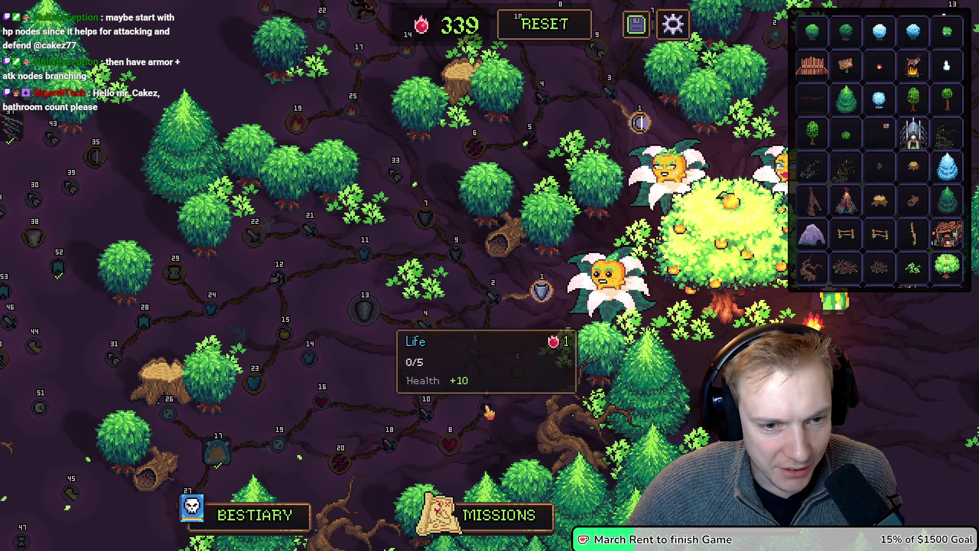
Raise the Hero Cost node about 50 px, select the fern decoration, and pan the map.
mouse_move(489, 356)
mouse_down()
mouse_move(525, 346)
mouse_move(603, 418)
mouse_up()
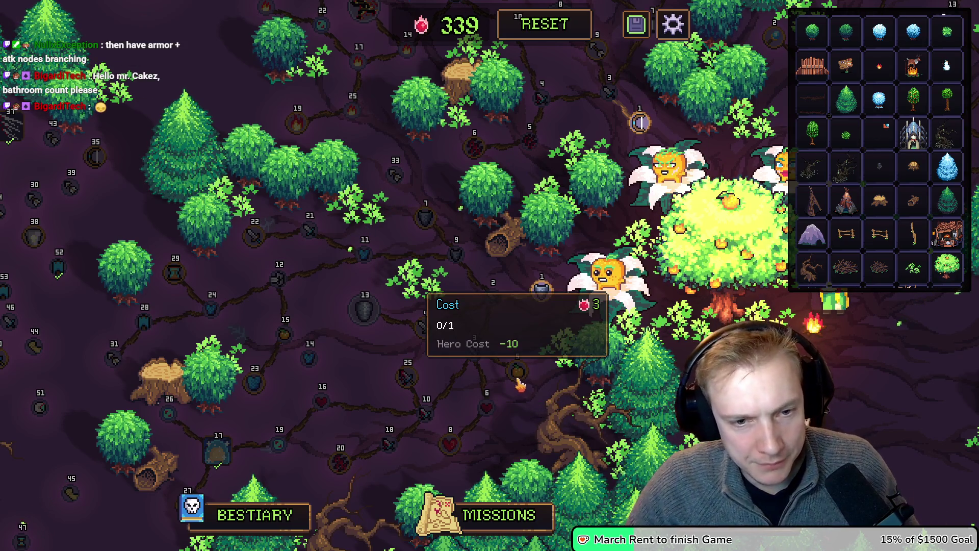
drag(519, 384, 512, 351)
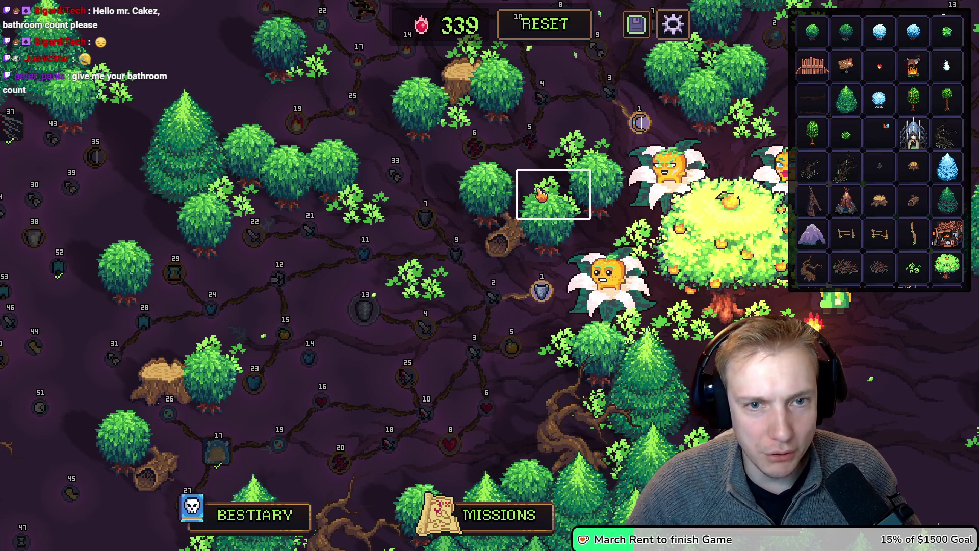
click(579, 148)
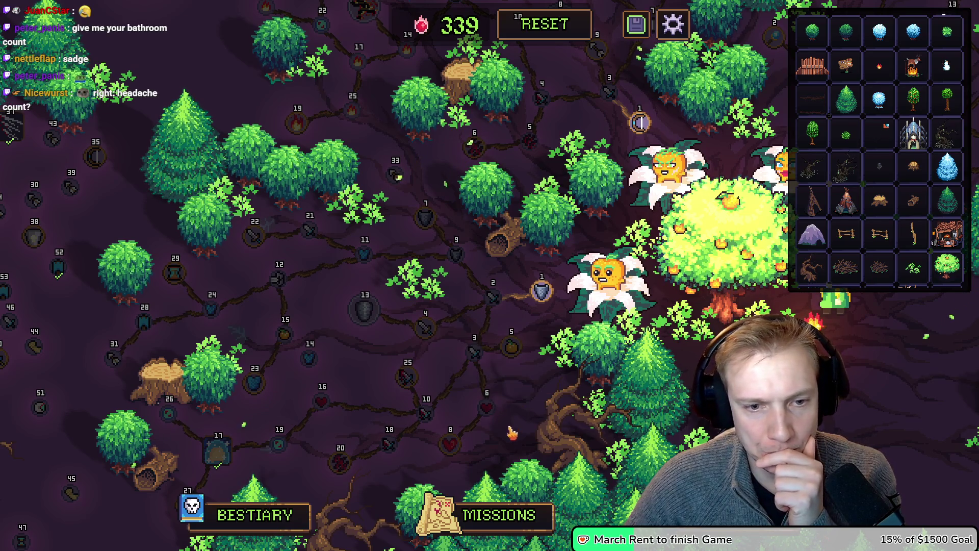
mouse_move(524, 411)
mouse_down()
mouse_move(513, 361)
mouse_move(490, 326)
mouse_up()
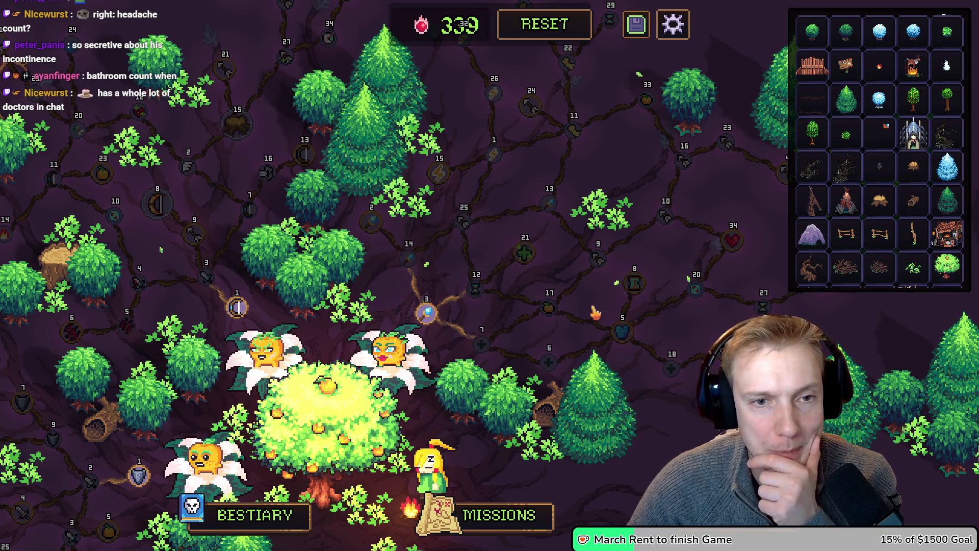
Pan the skill tree toward its right and upper-left parts.
mouse_move(632, 141)
mouse_down()
mouse_move(478, 350)
mouse_move(511, 328)
mouse_move(253, 130)
mouse_up()
mouse_move(610, 48)
mouse_down()
mouse_move(628, 339)
mouse_move(618, 365)
mouse_move(616, 339)
mouse_move(655, 224)
mouse_up()
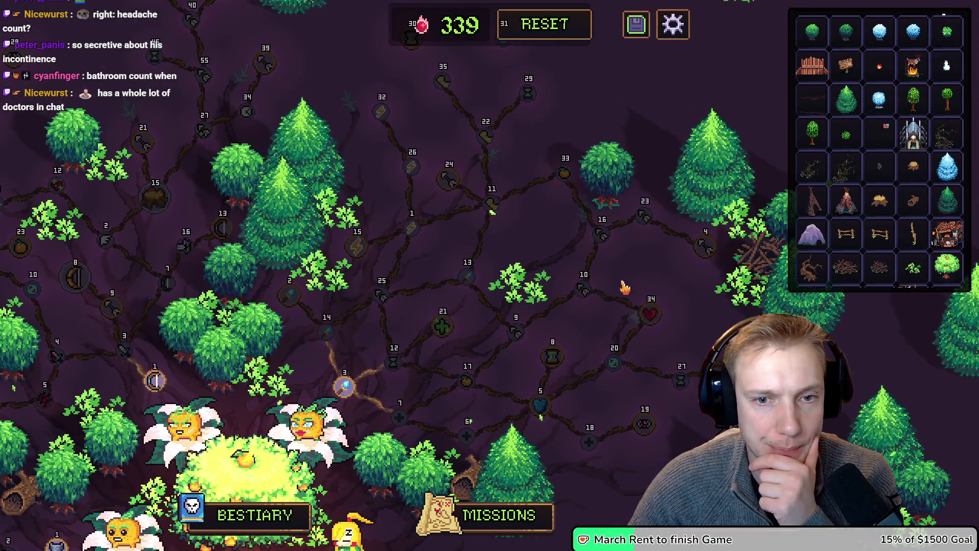
drag(647, 268, 649, 235)
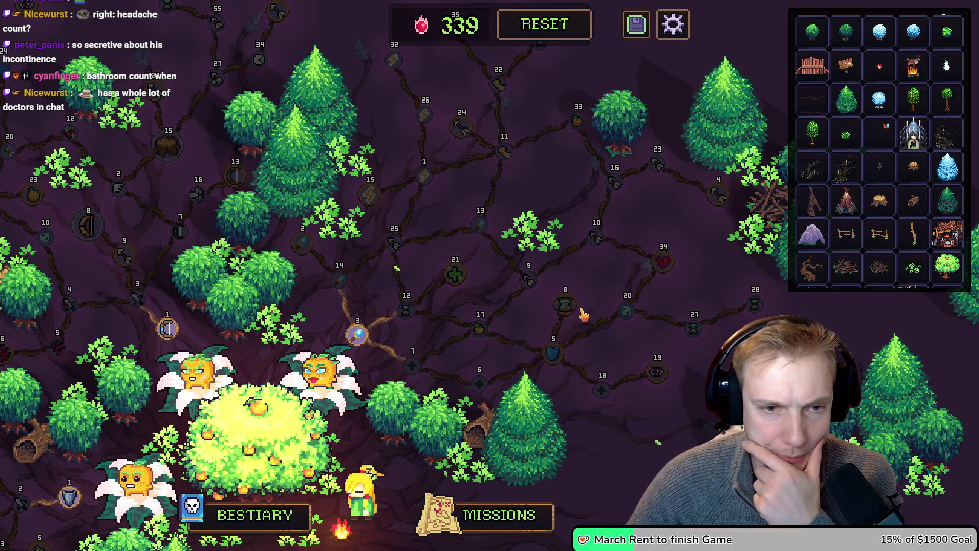
Select Cooldowns node 12 and draw a connection from it toward node 25.
mouse_move(448, 277)
mouse_move(300, 248)
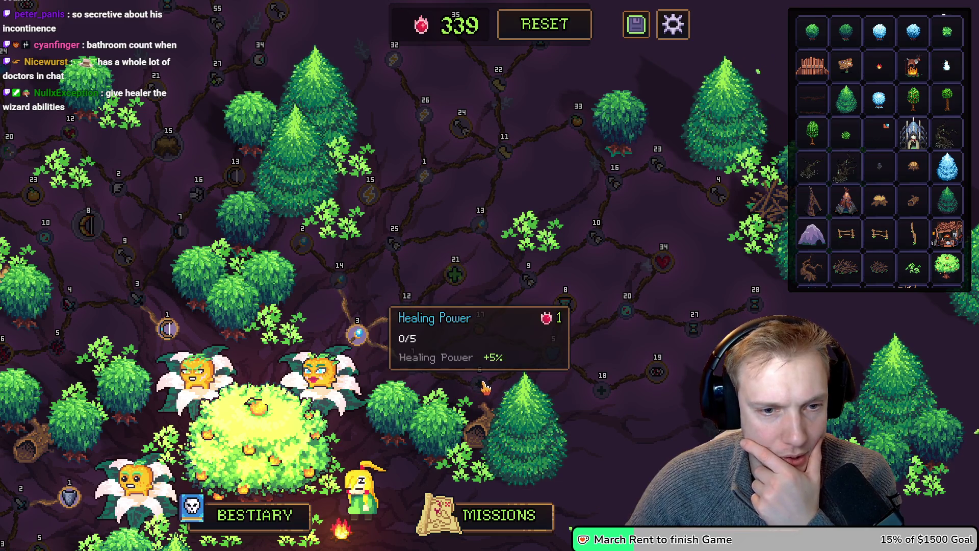
mouse_move(480, 331)
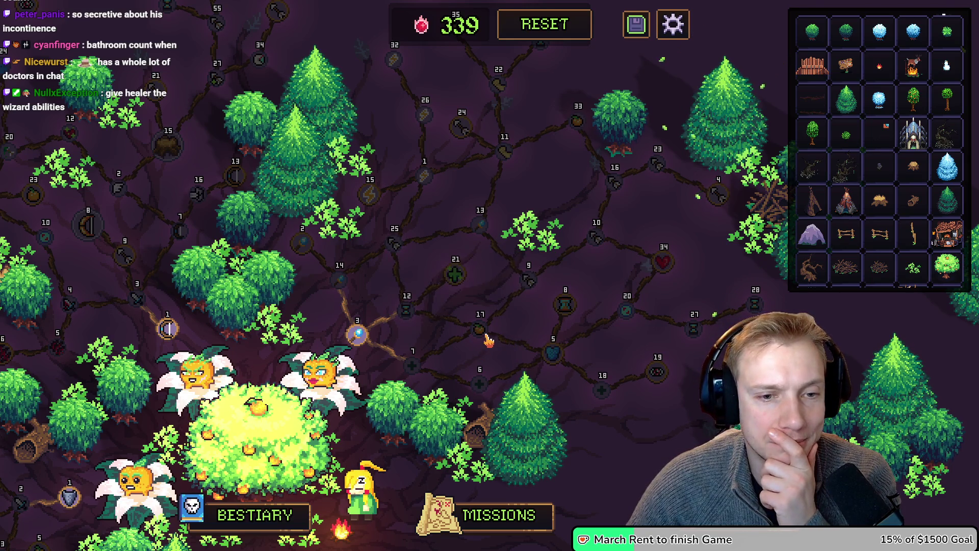
click(479, 329)
drag(406, 307, 393, 246)
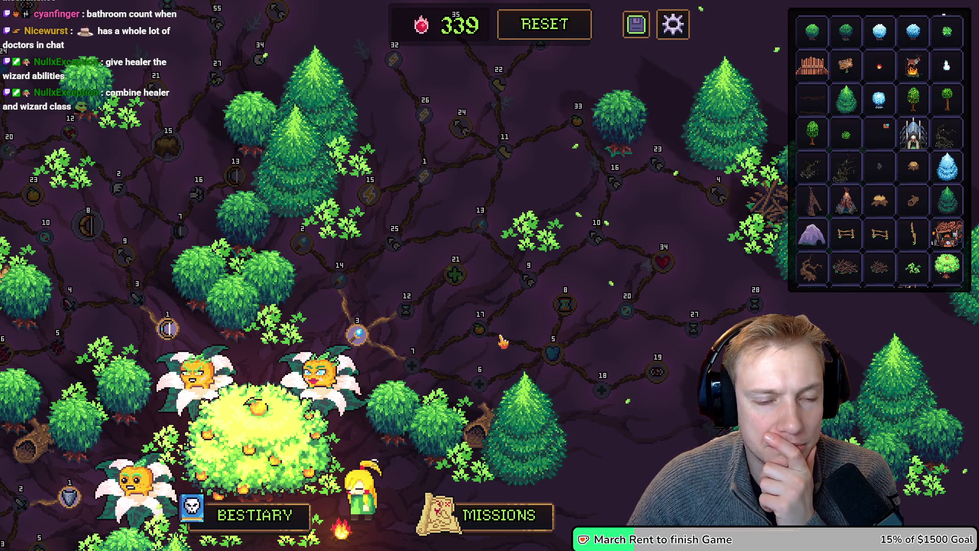
Pan the tree down and left to reveal the upper nodes around Projectile Lifetime.
mouse_move(742, 309)
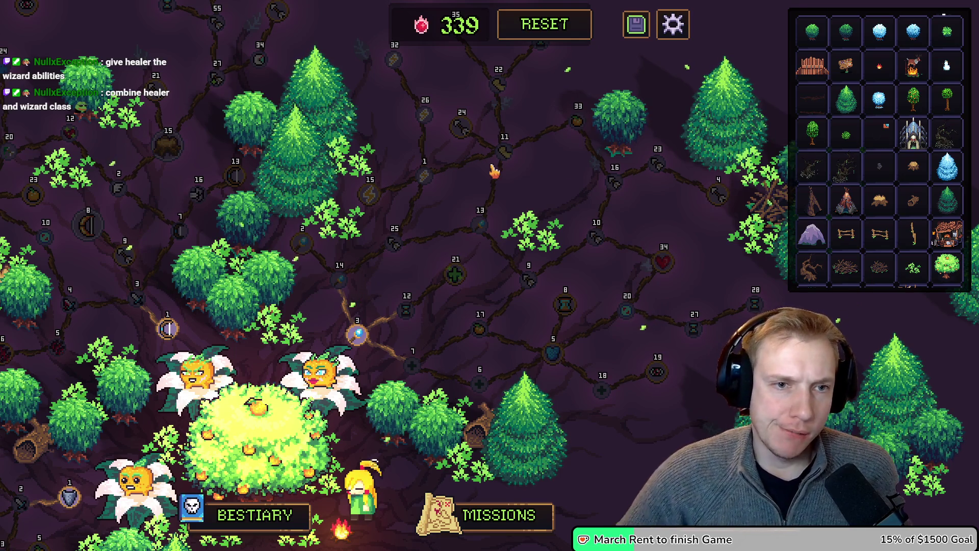
mouse_move(393, 247)
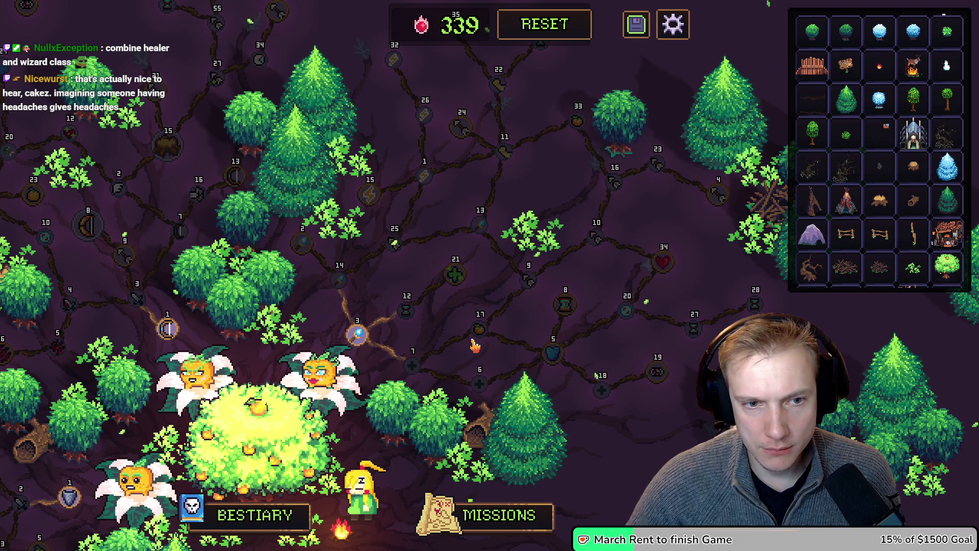
mouse_move(455, 275)
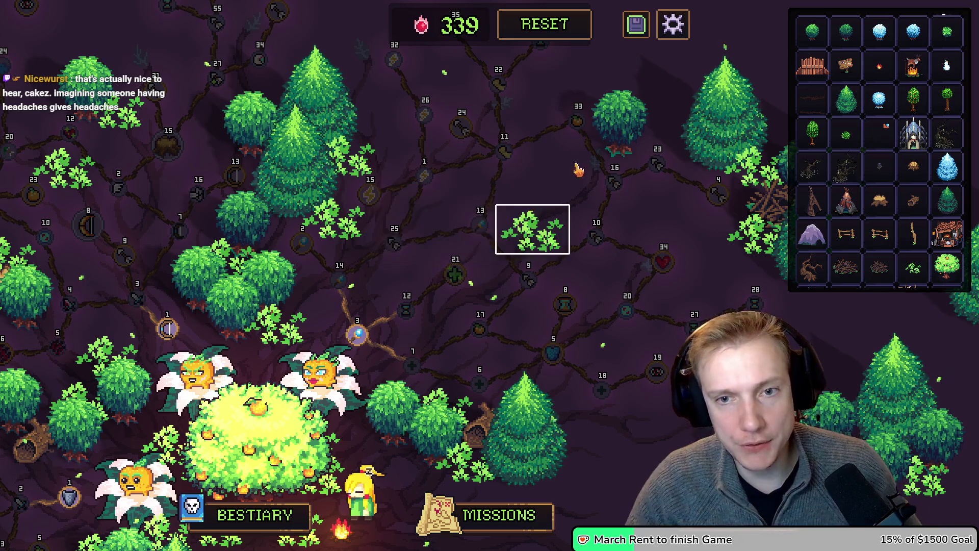
mouse_move(718, 196)
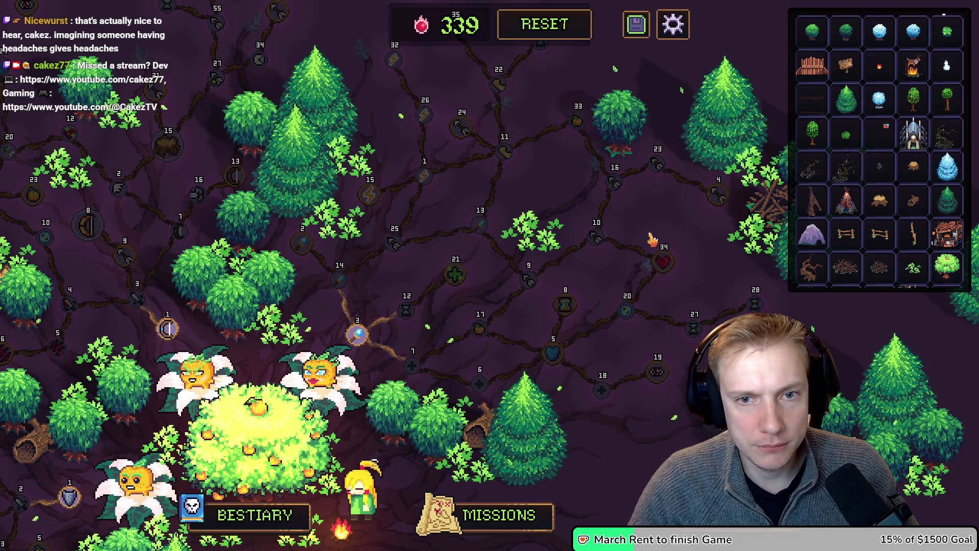
mouse_move(662, 214)
mouse_down()
mouse_move(584, 291)
mouse_move(573, 335)
mouse_up()
mouse_move(334, 114)
mouse_move(334, 115)
mouse_down()
mouse_move(519, 306)
mouse_move(579, 339)
mouse_up()
Switch node 30's first stat from Cooldowns to Projectile Speed.
click(579, 339)
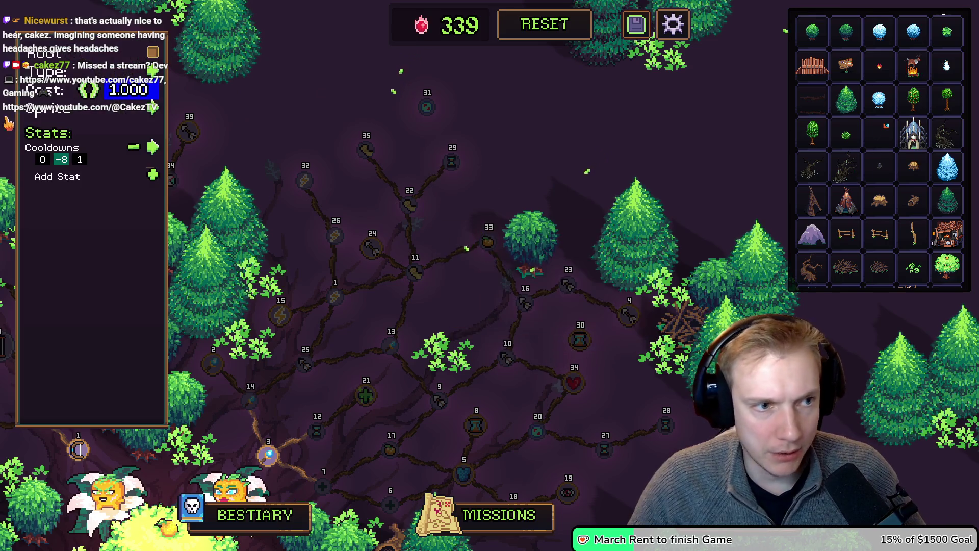
click(153, 147)
scroll(186, 230, up, 3)
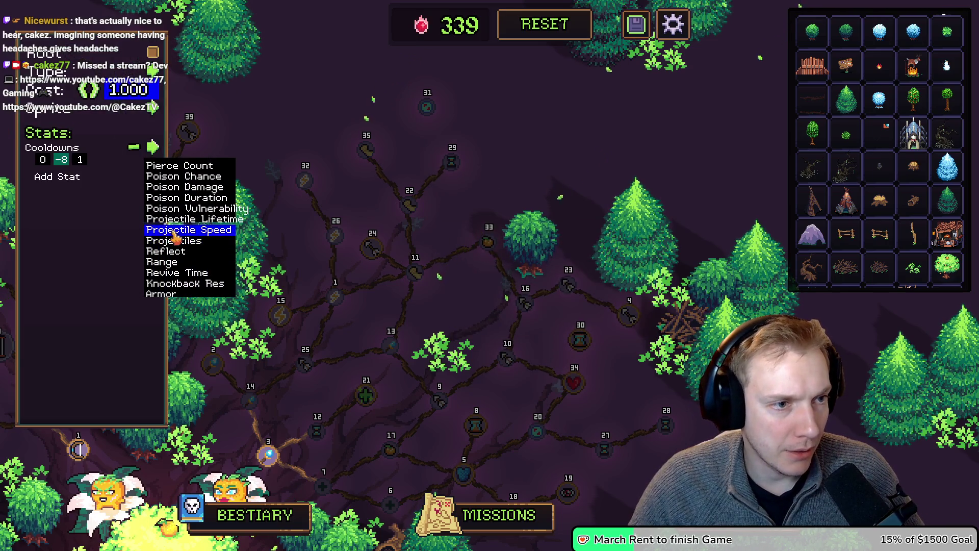
click(186, 228)
Add a second Life stat to node 30 and close the stat editor.
click(57, 176)
click(153, 175)
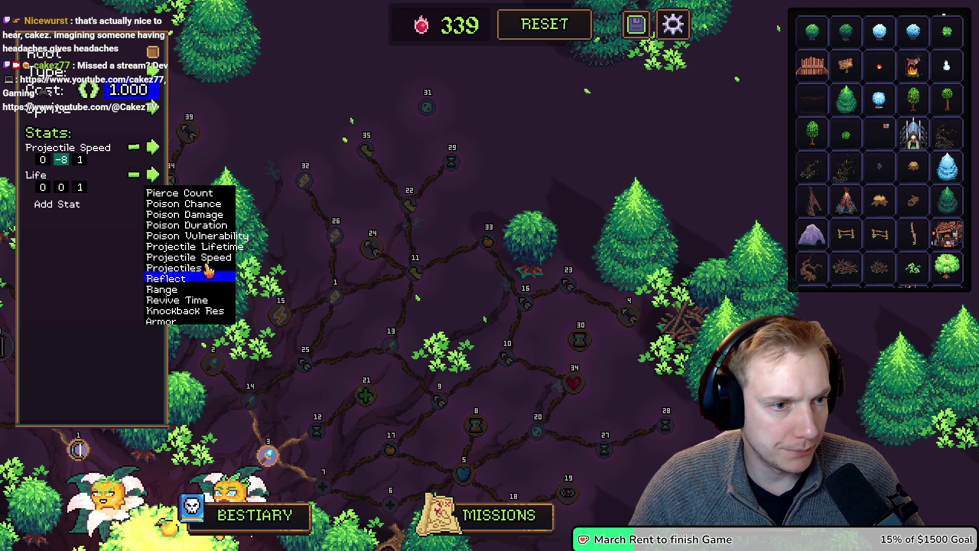
scroll(175, 239, up, 10)
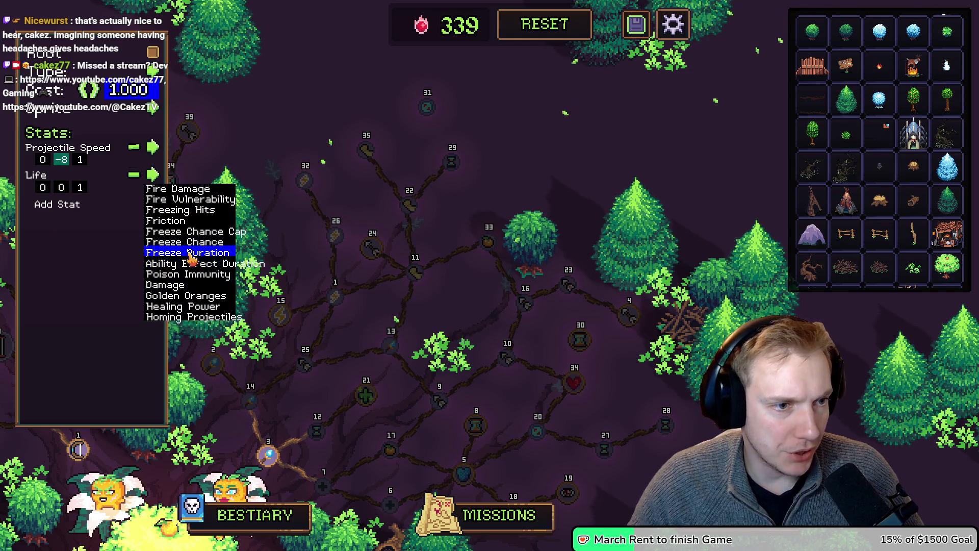
scroll(189, 258, down, 9)
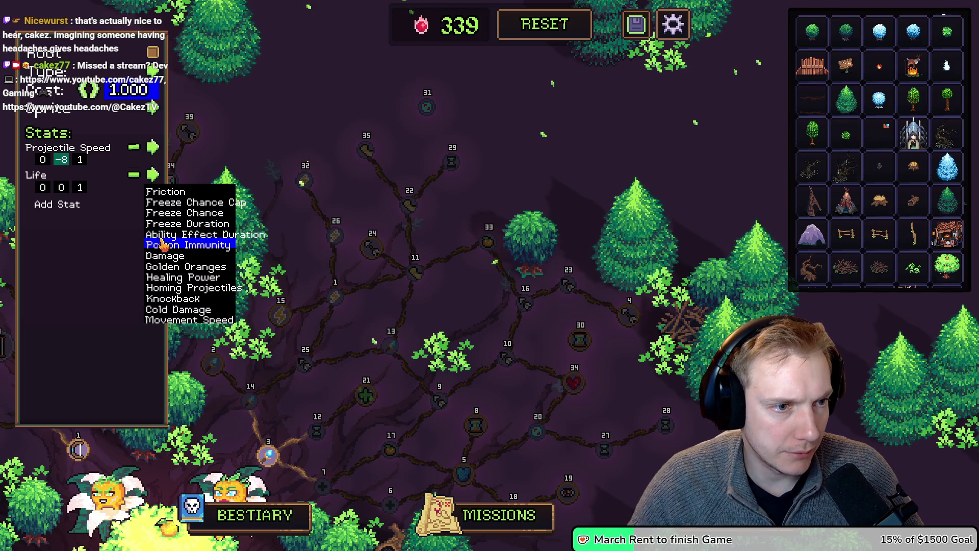
click(569, 159)
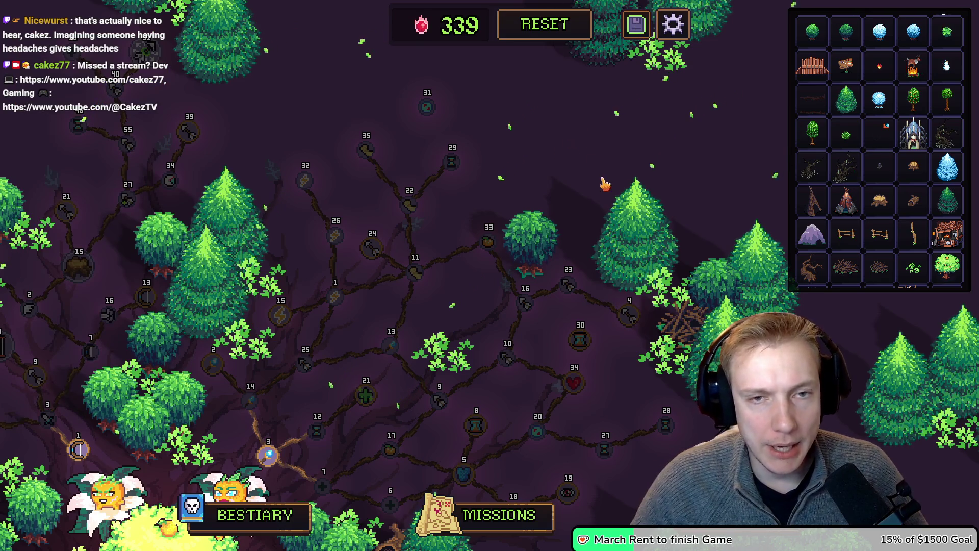
drag(604, 181, 591, 139)
Switch to Visual Studio Code and open texts.h through quick file search.
key(alt+Tab)
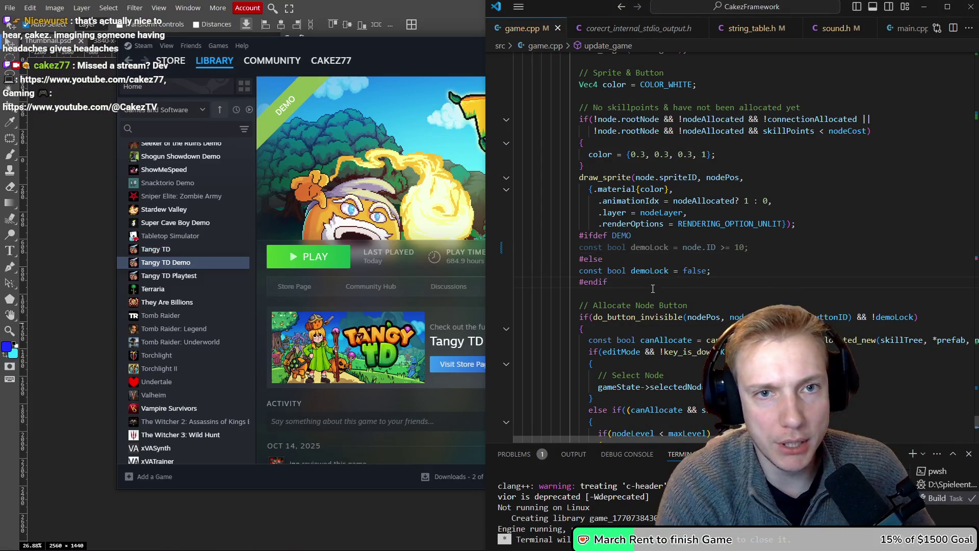
key(ctrl+p)
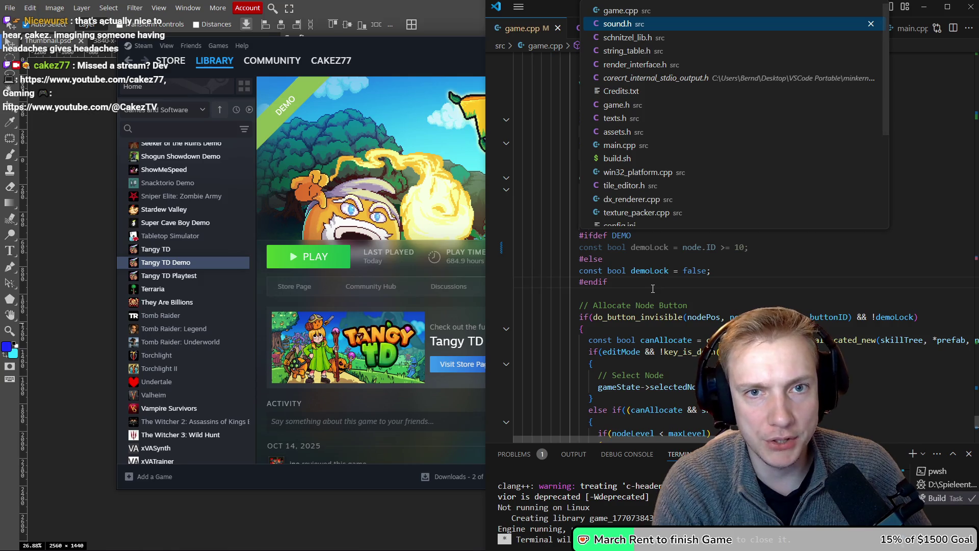
text(text)
key(Return)
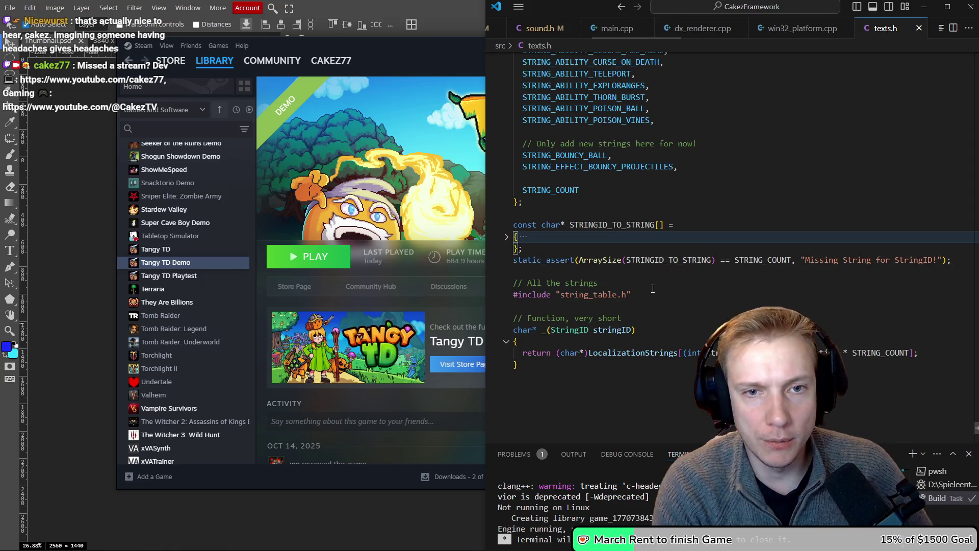
Edit the static localization line at the top of texts.h, save, and rebuild the game.
key(ctrl+Home)
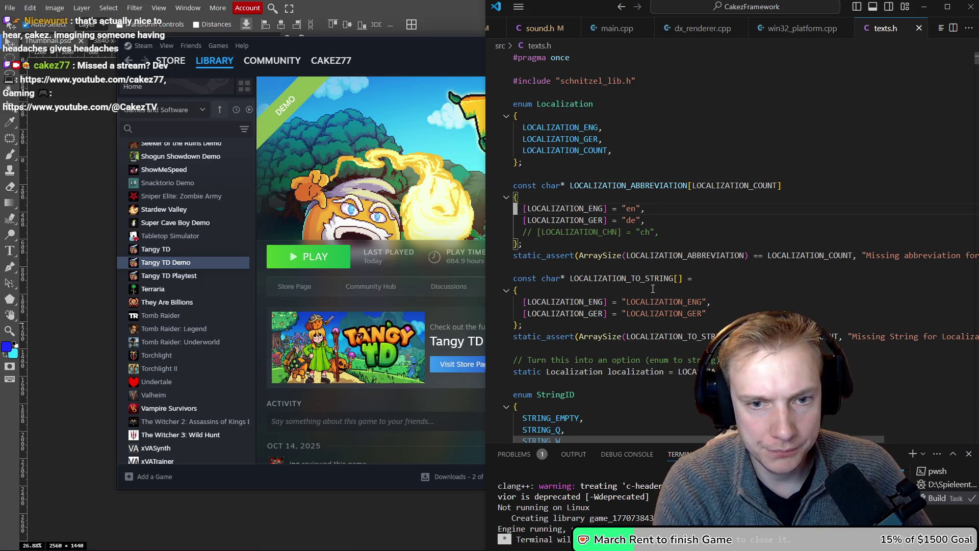
key(Up)
key(Up)
key(Up)
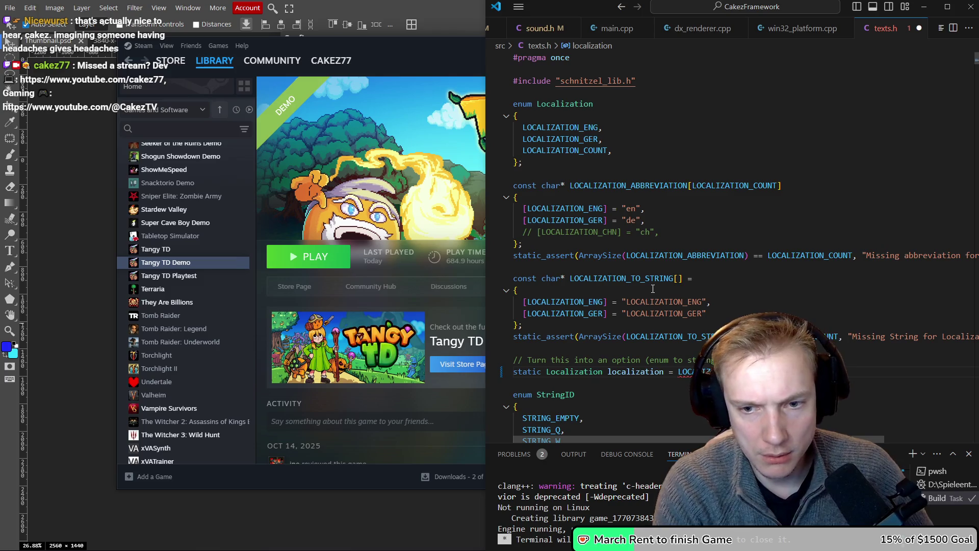
key(ctrl+s)
key(ctrl+shift+b)
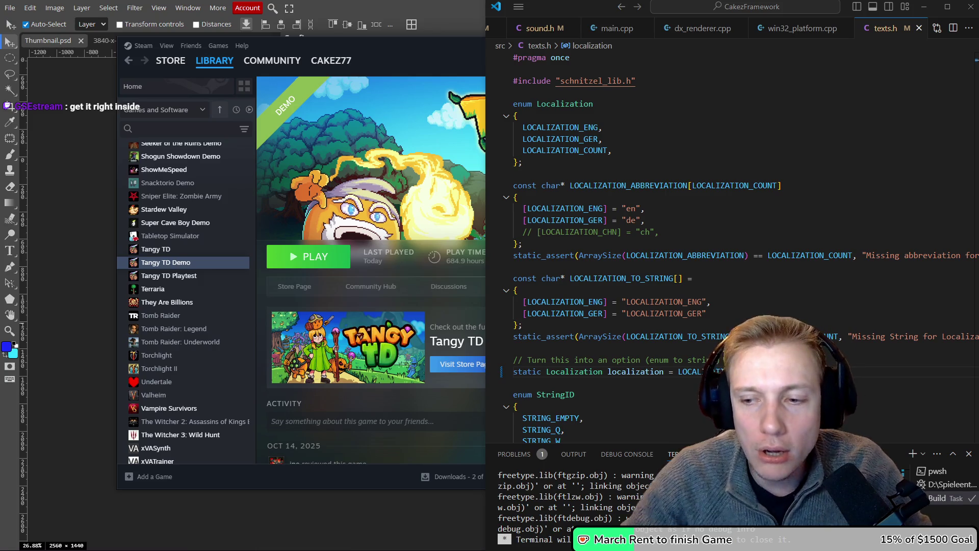
click(623, 313)
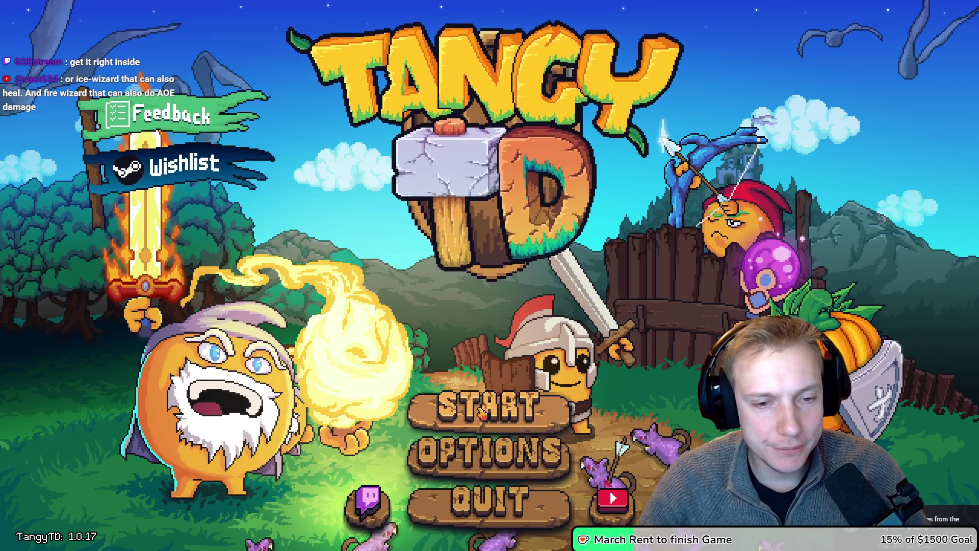
Start the game and replace node 30's Life stat with Homing Projectiles.
click(482, 414)
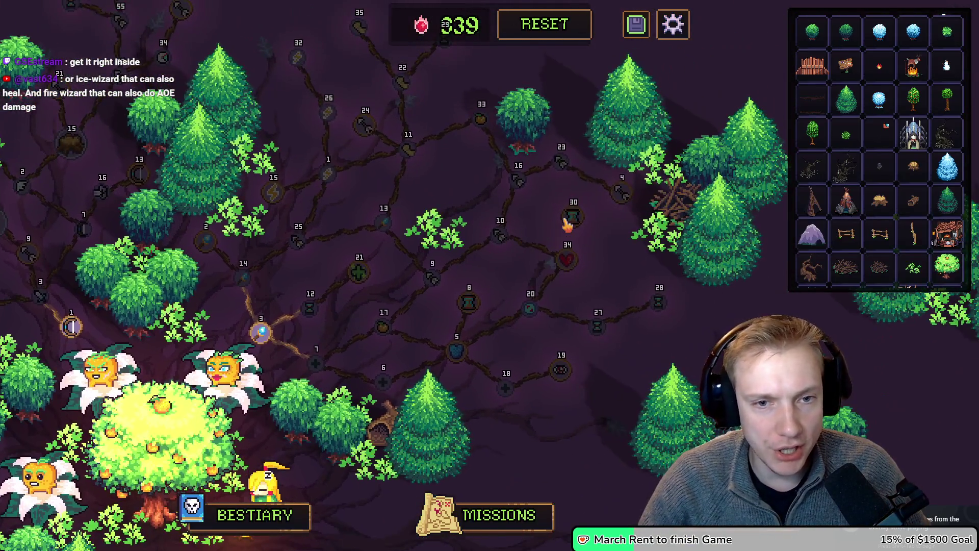
click(566, 221)
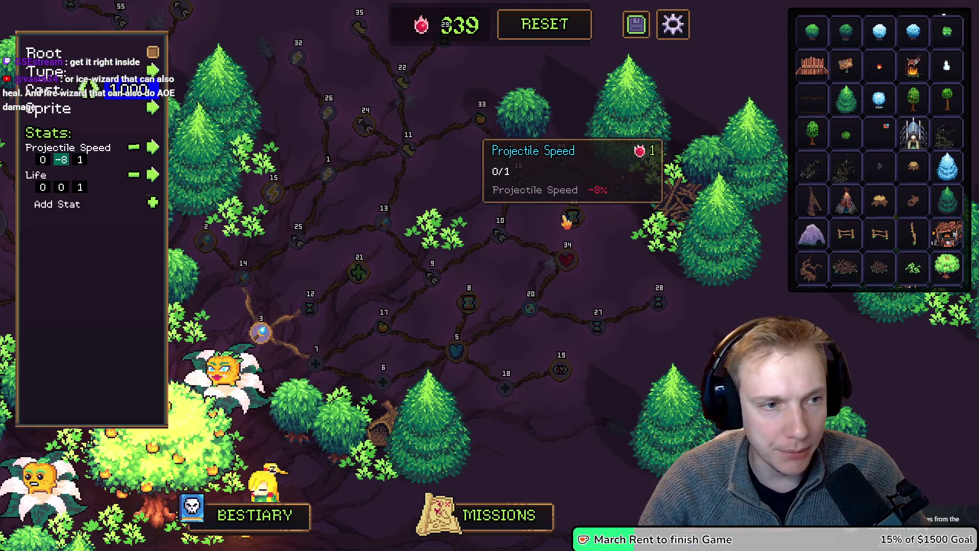
click(153, 203)
scroll(199, 245, down, 1)
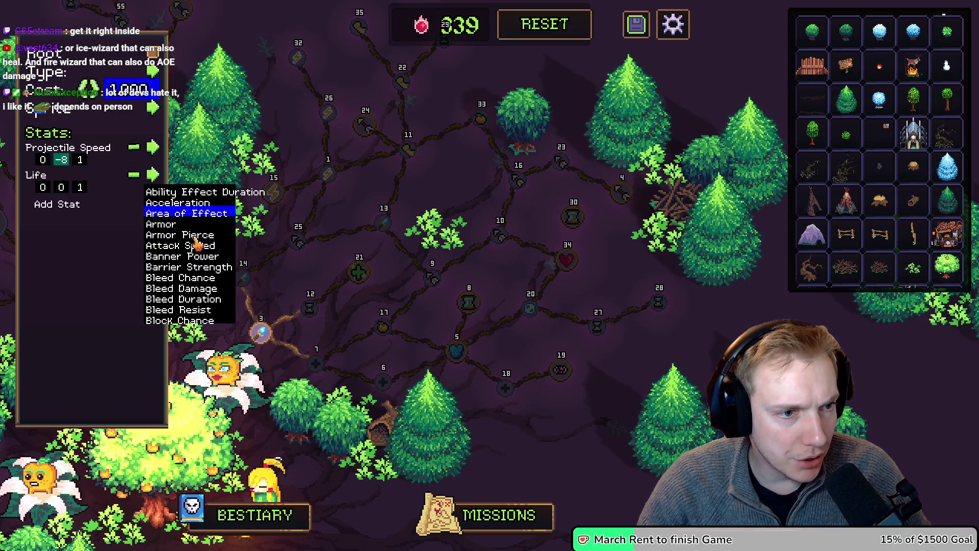
scroll(189, 229, down, 9)
scroll(202, 245, down, 19)
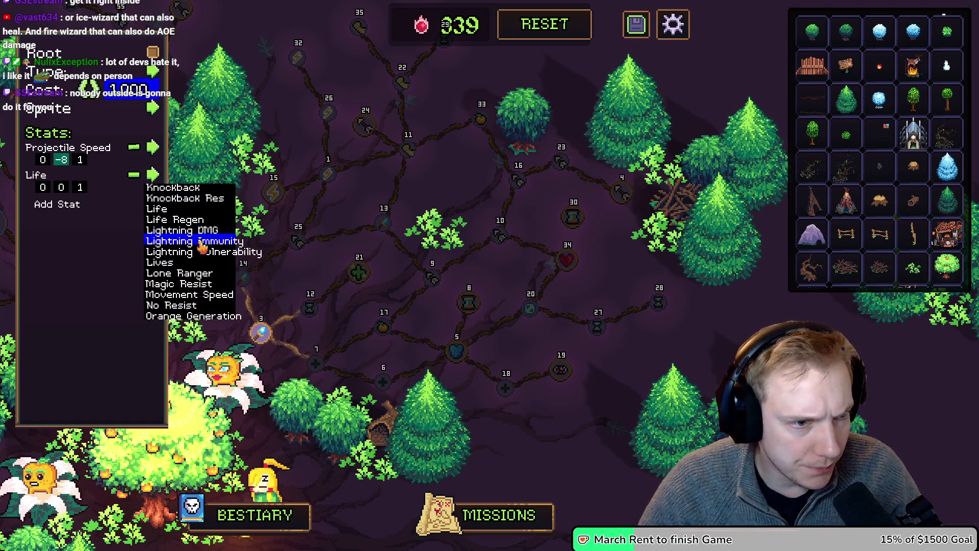
scroll(201, 247, down, 3)
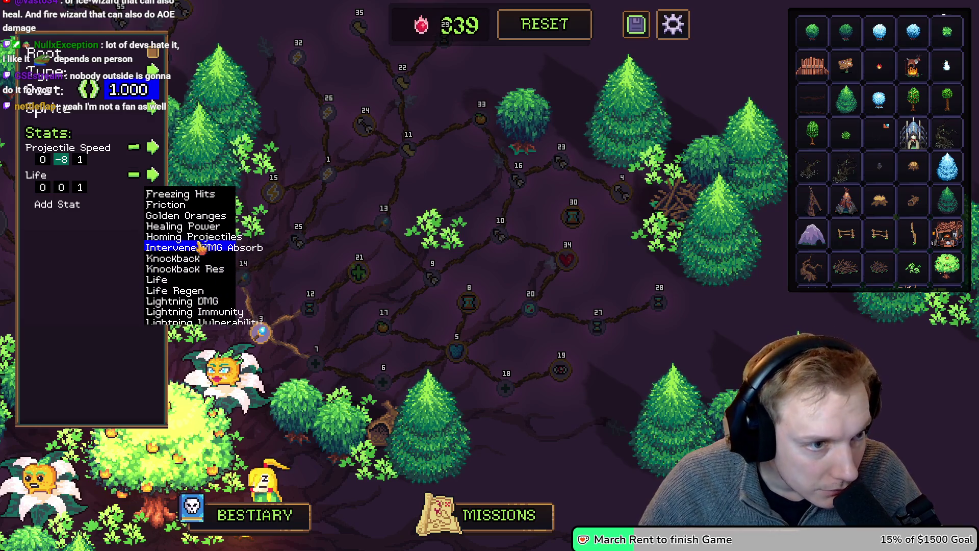
scroll(195, 249, up, 9)
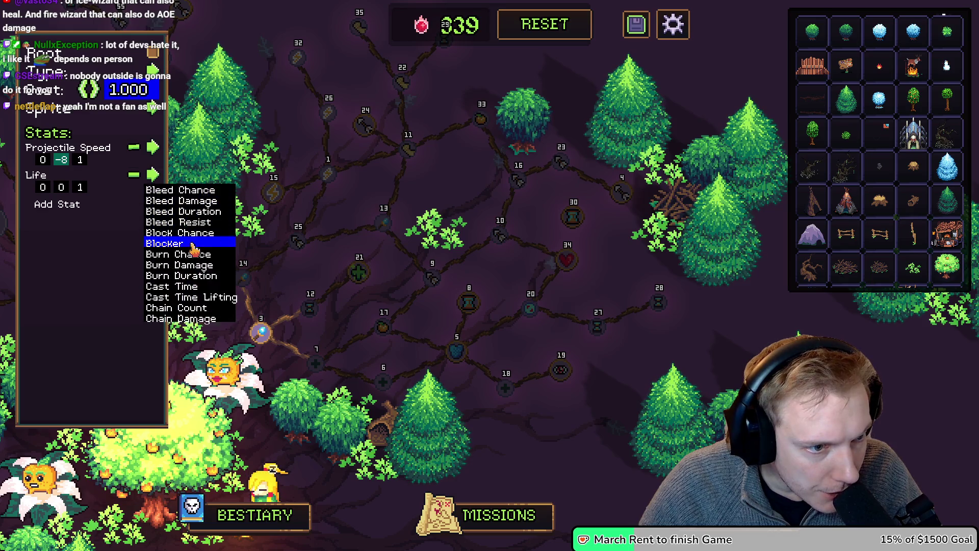
scroll(195, 250, down, 5)
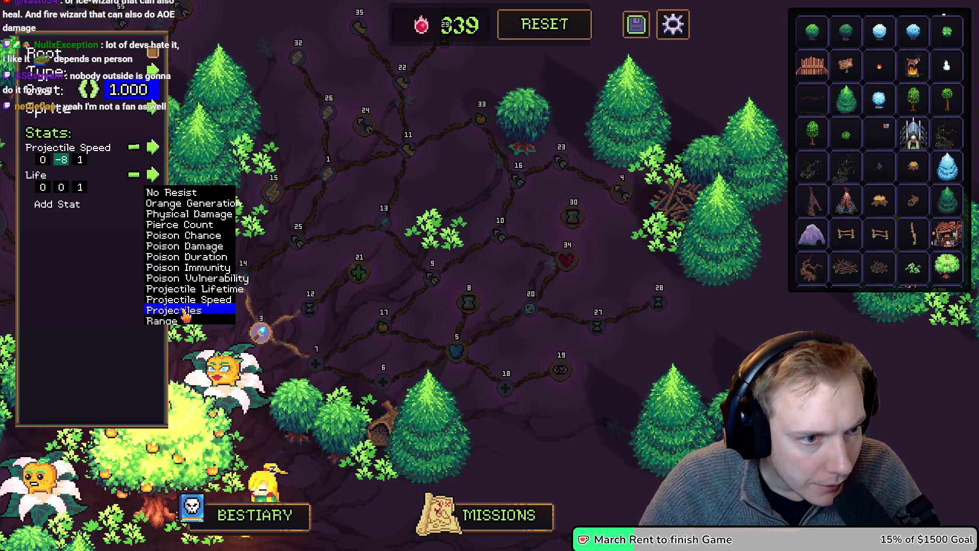
scroll(181, 259, down, 1)
scroll(181, 259, down, 2)
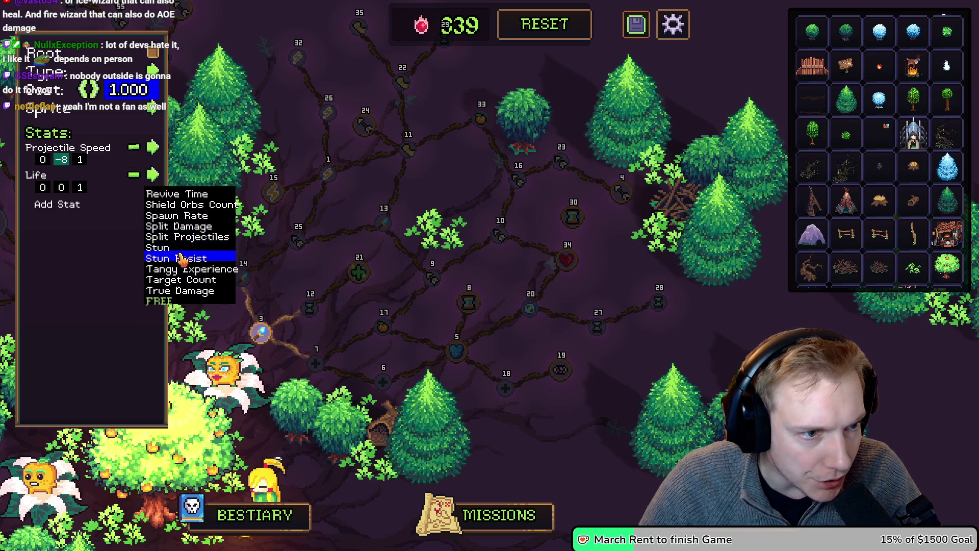
scroll(188, 260, up, 10)
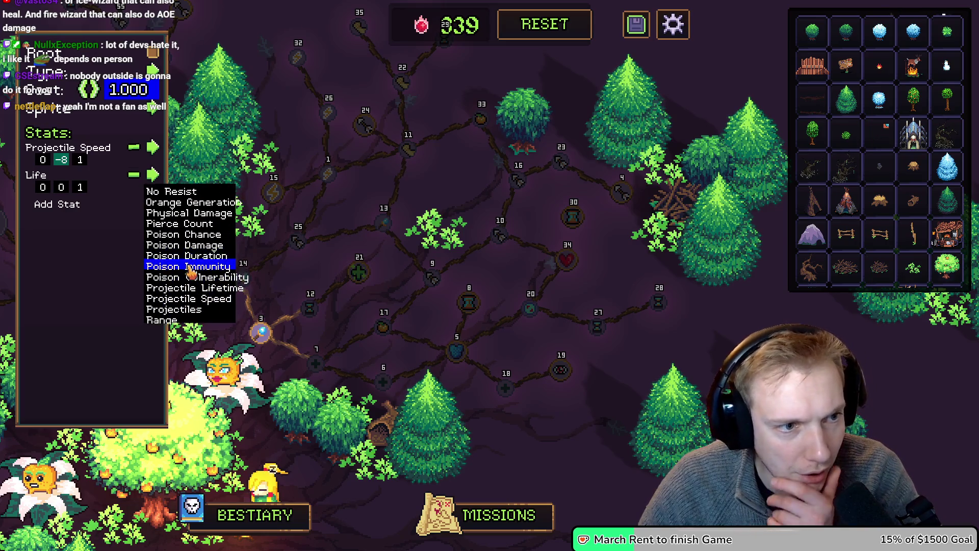
scroll(190, 270, up, 5)
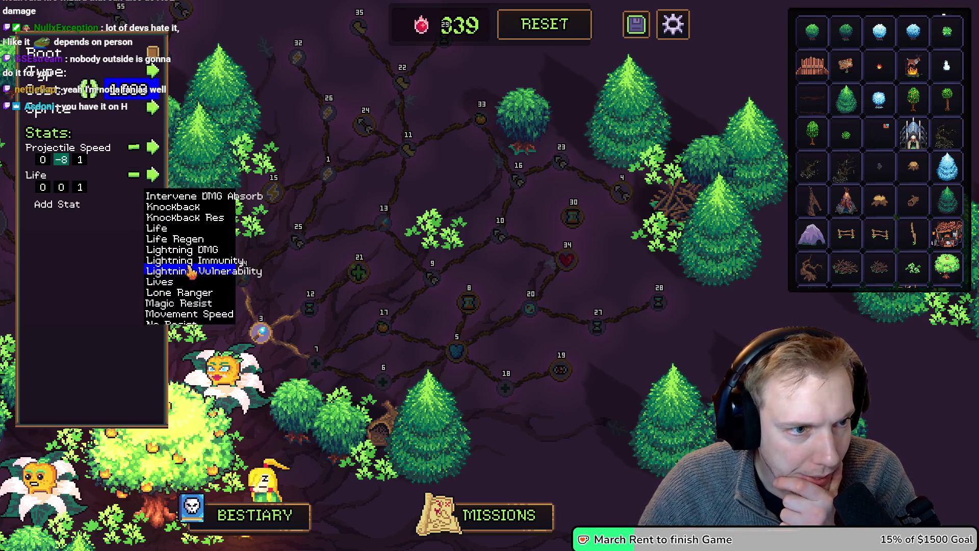
scroll(176, 240, up, 1)
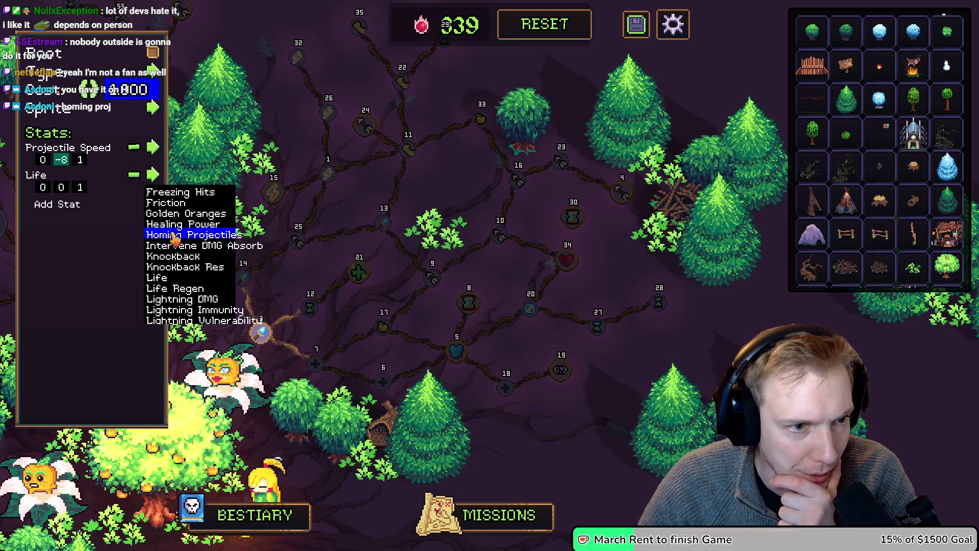
click(173, 236)
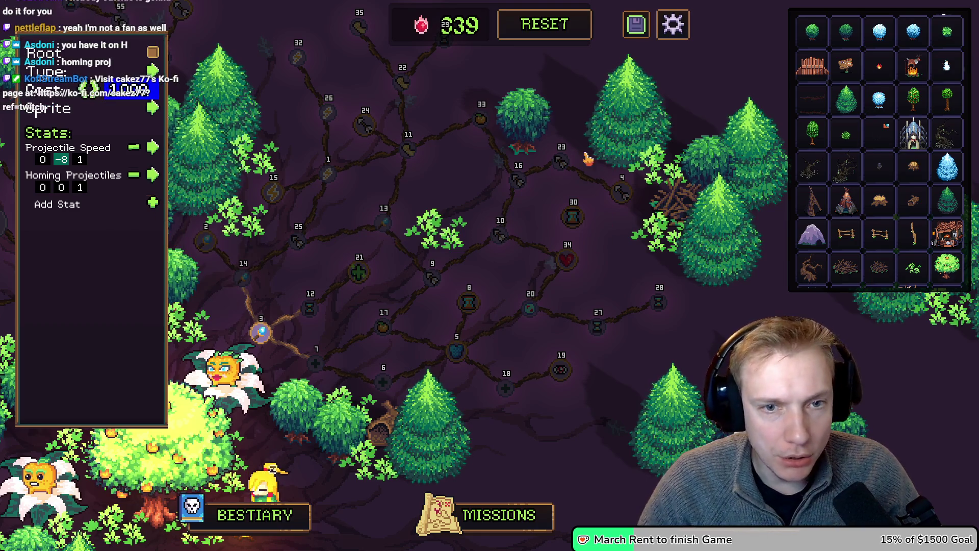
Enter 8 into the first Homing Projectiles value field.
mouse_move(622, 190)
click(44, 188)
text(8)
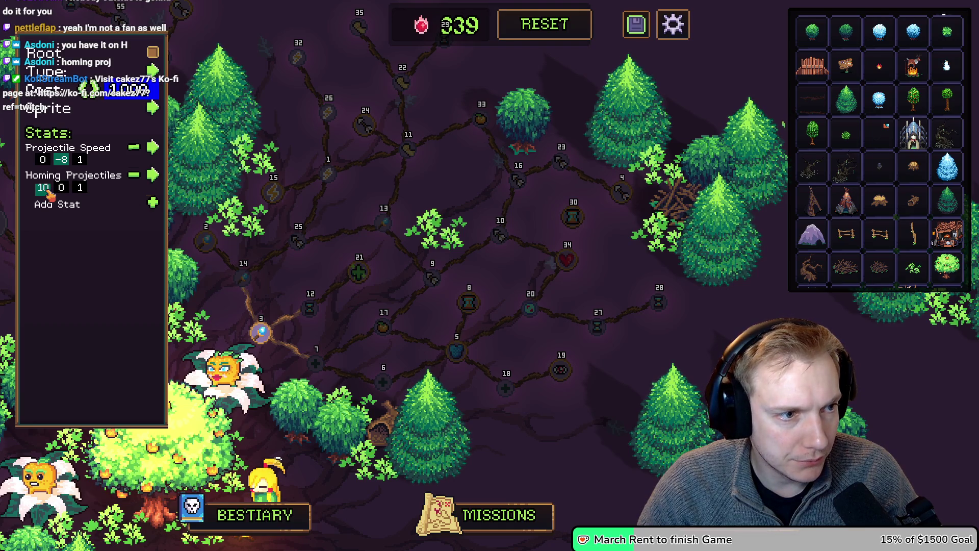
mouse_move(576, 221)
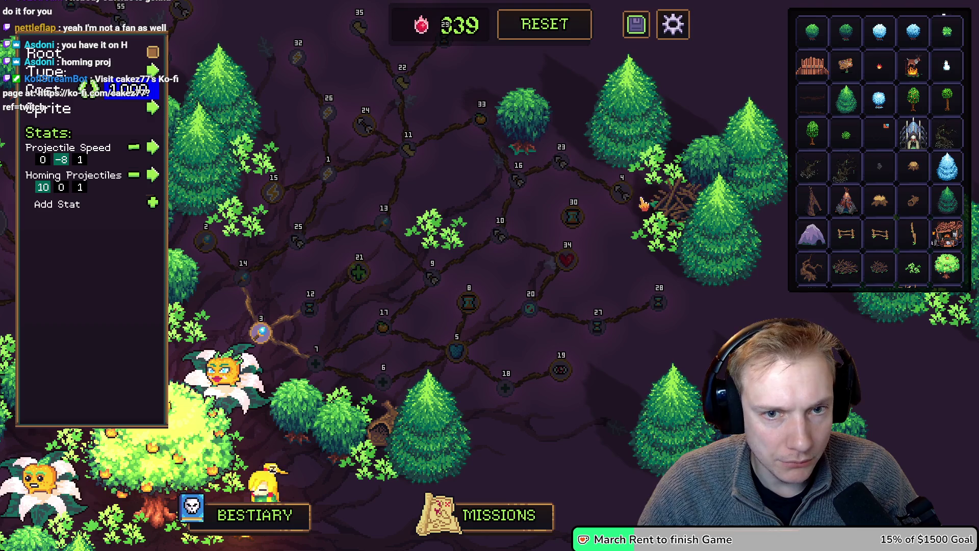
mouse_move(623, 201)
scroll(63, 162, down, 1)
scroll(78, 165, up, 1)
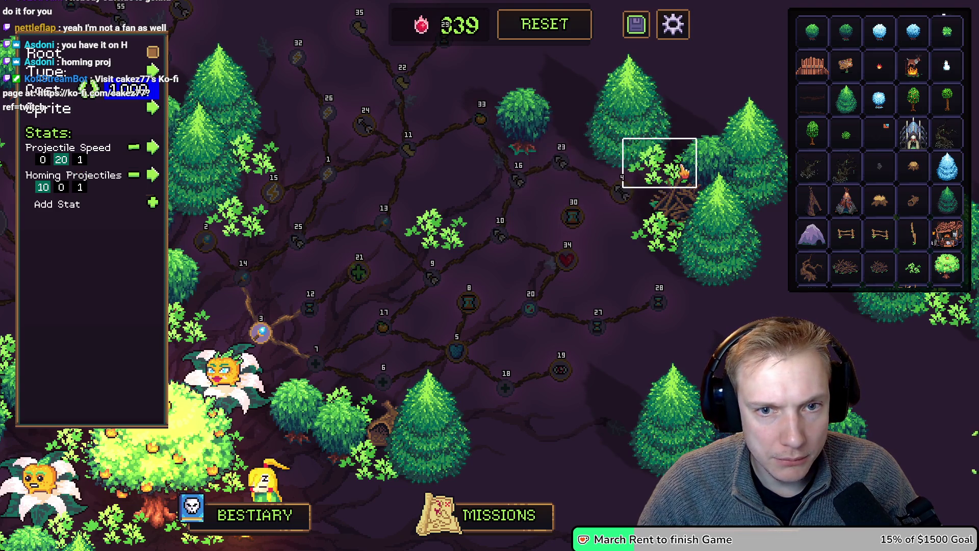
Assign a new sprite to the Projectile Speed node from the Sprite grid.
click(152, 108)
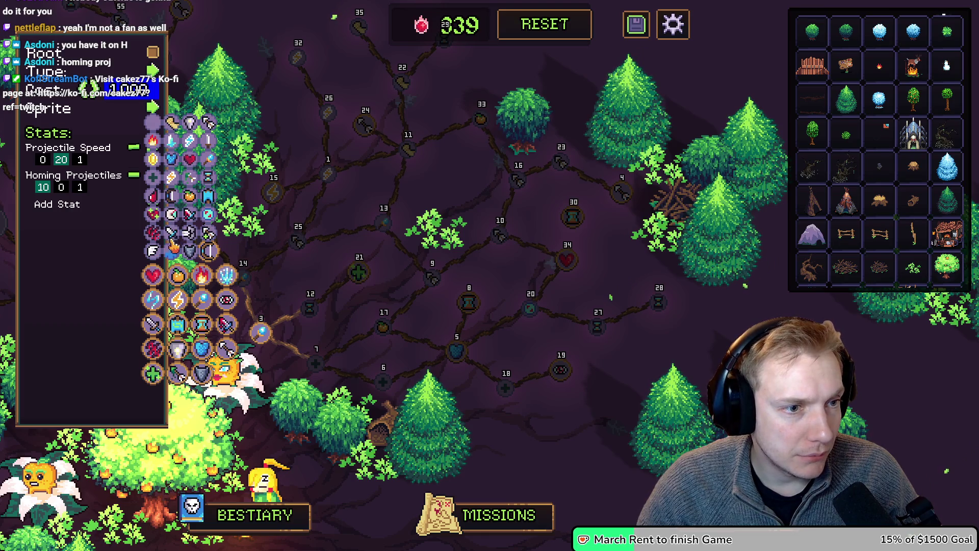
click(174, 247)
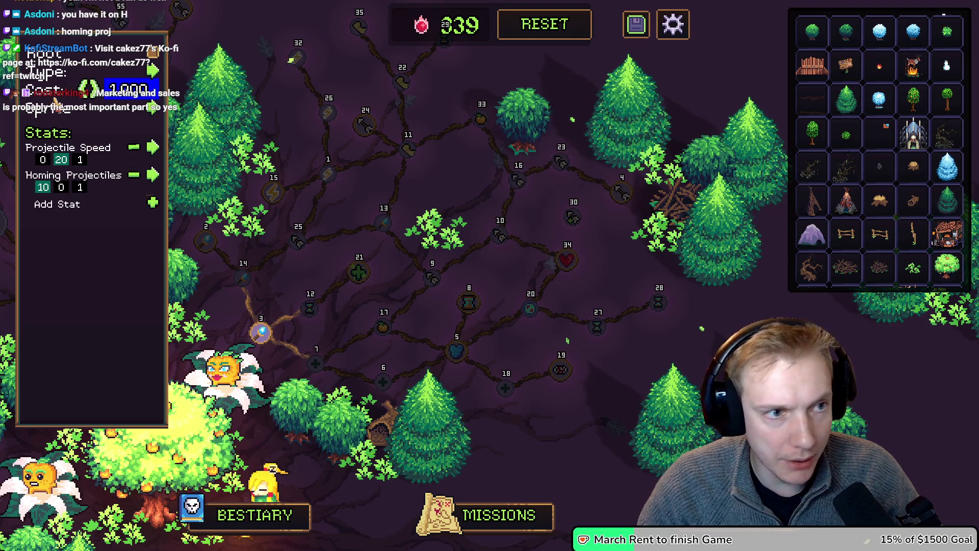
click(227, 348)
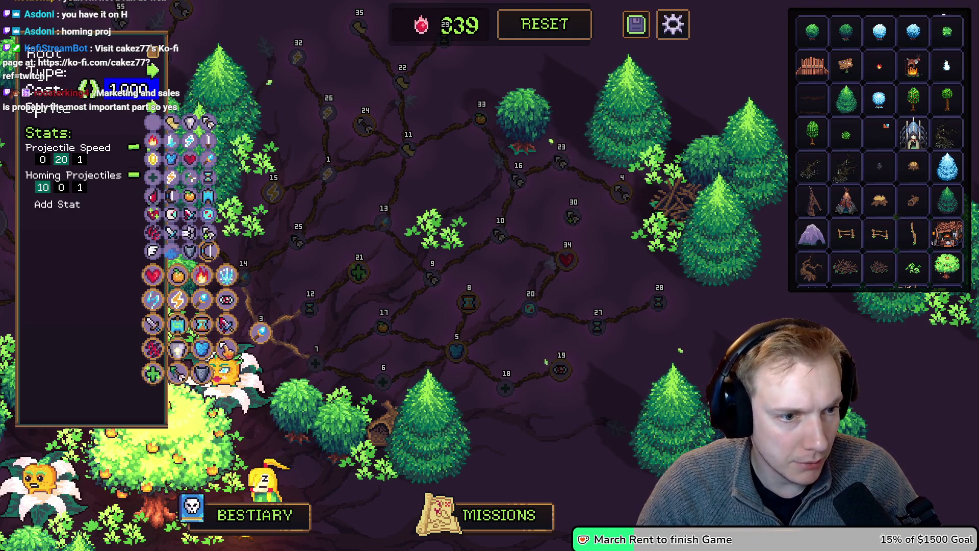
click(226, 349)
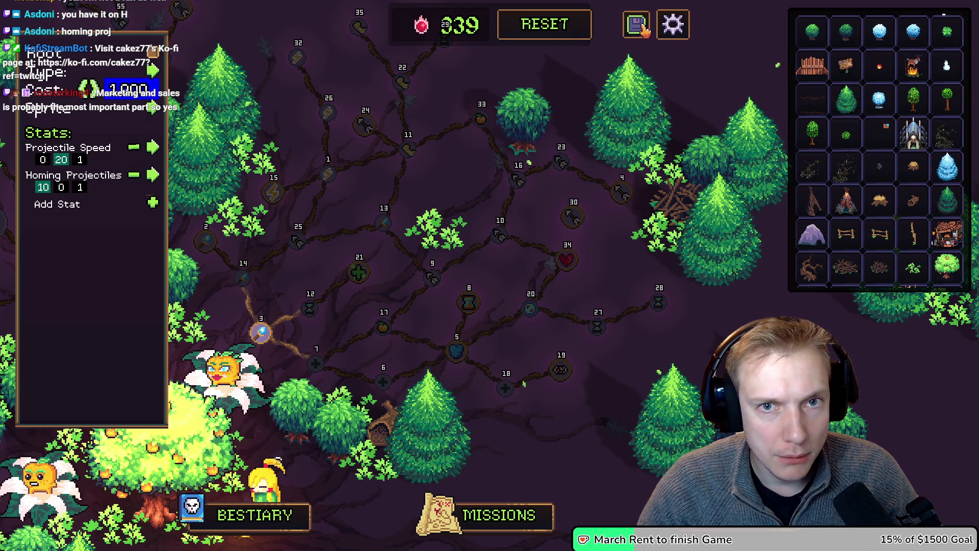
Drag a connection from node 30 toward node 23, then move node 30 up and right.
mouse_move(575, 217)
mouse_down()
mouse_move(561, 162)
mouse_move(627, 199)
mouse_move(346, 314)
mouse_up()
mouse_move(573, 219)
mouse_down()
mouse_move(594, 196)
mouse_move(617, 193)
mouse_up()
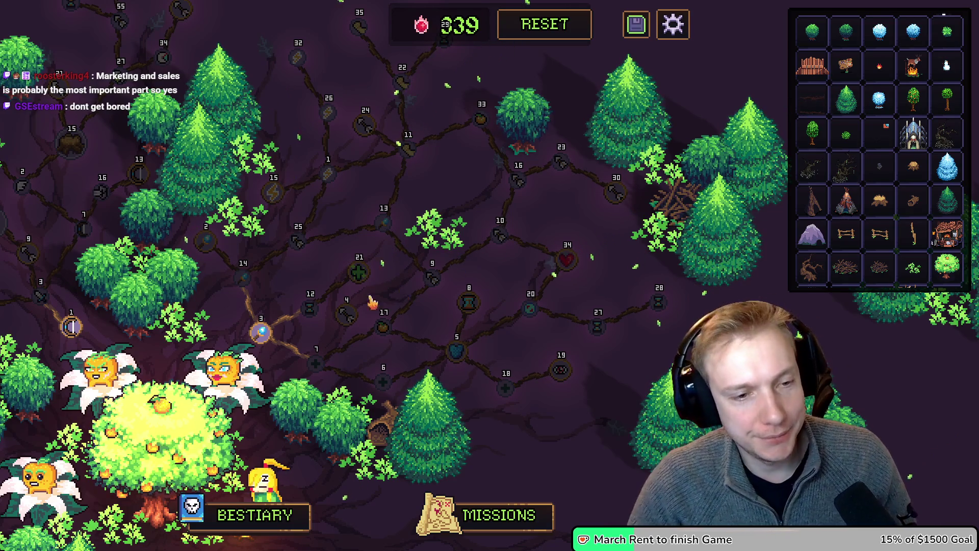
Replace the Healing Power node's stat with Cooldowns and set its value to -4.
click(381, 380)
click(152, 149)
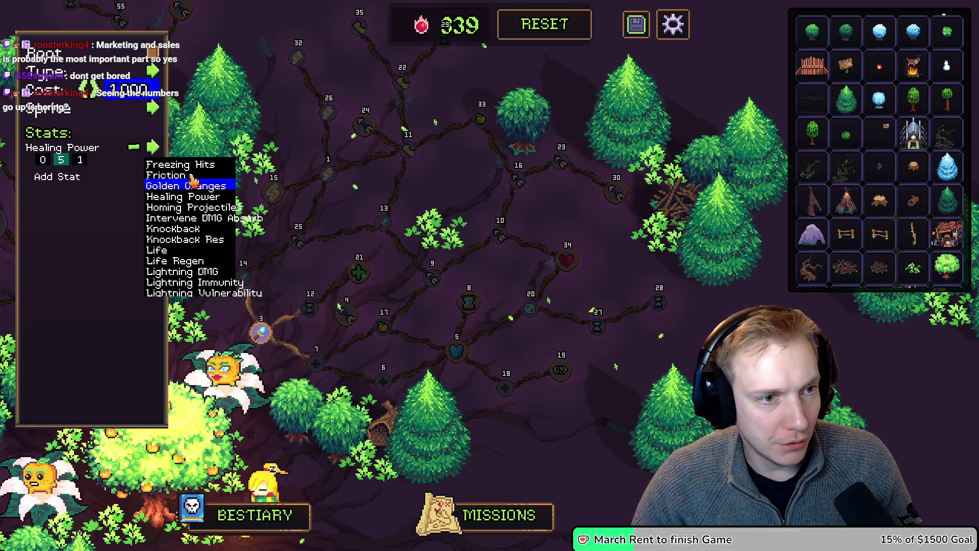
scroll(197, 239, up, 6)
scroll(197, 240, up, 5)
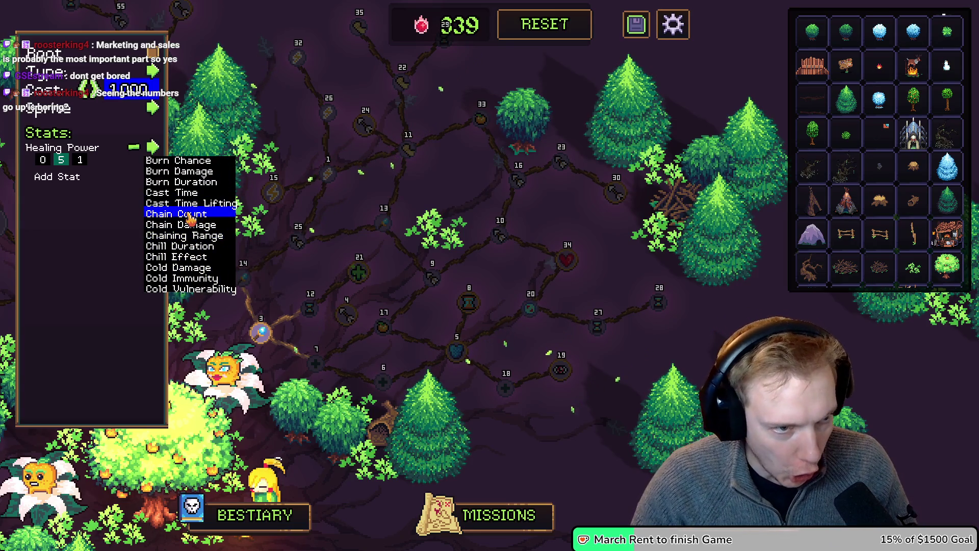
scroll(186, 224, down, 6)
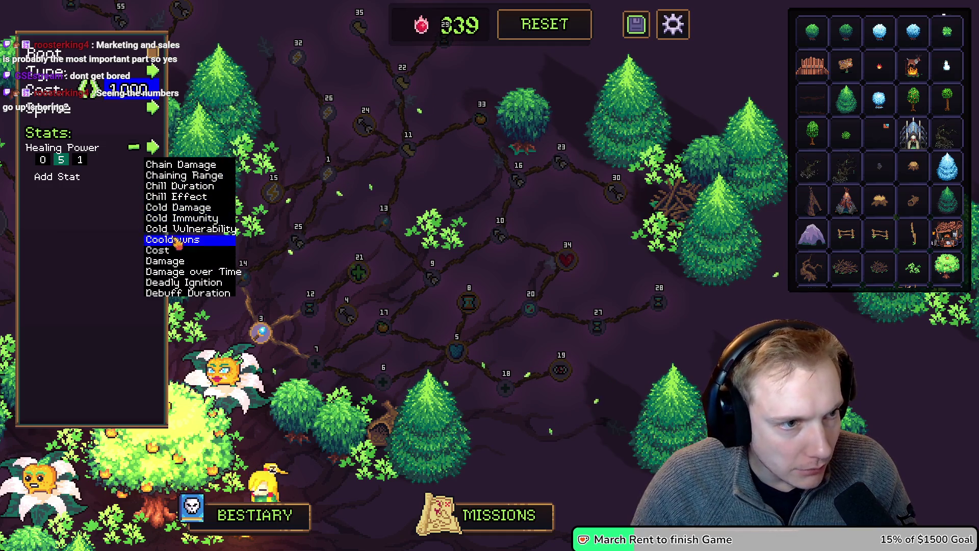
click(176, 239)
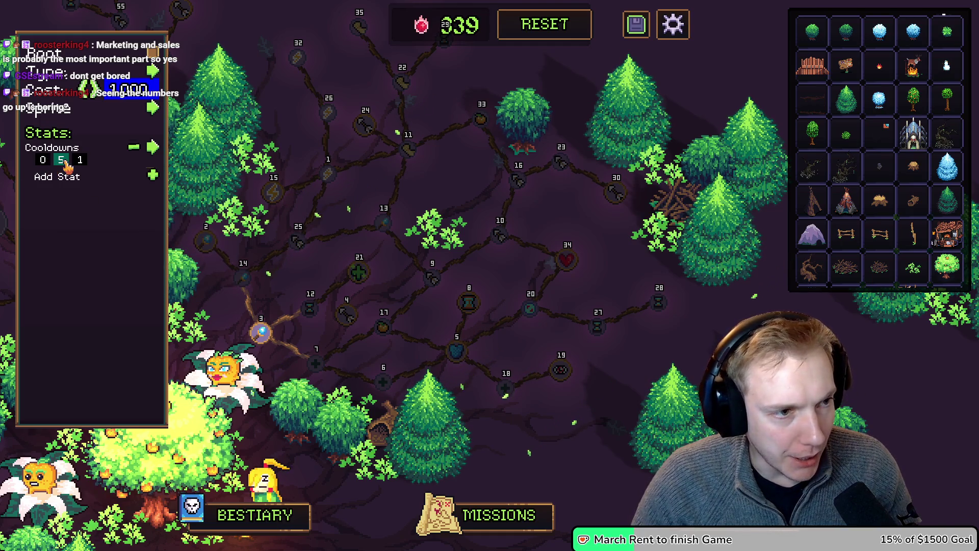
text(-)
key(BackSpace)
text(3)
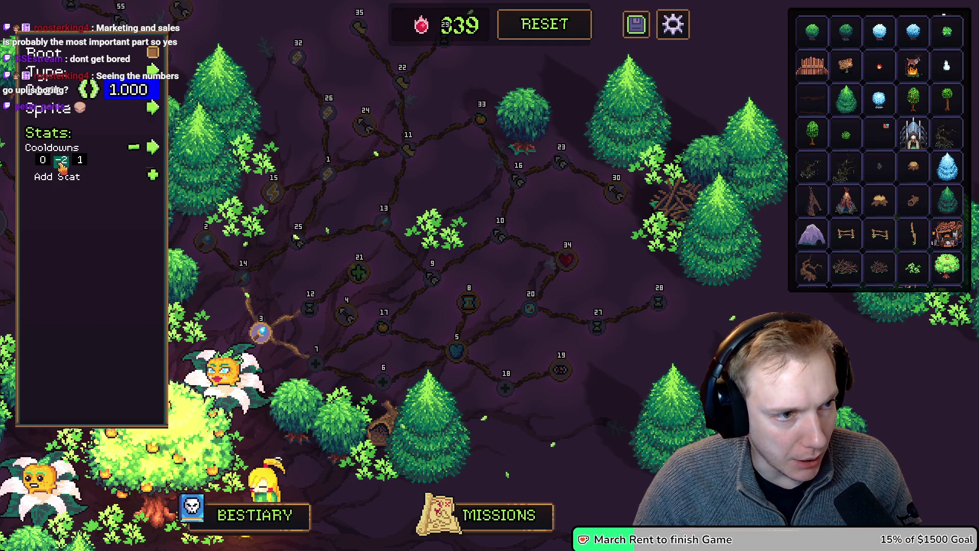
key(BackSpace)
text(4)
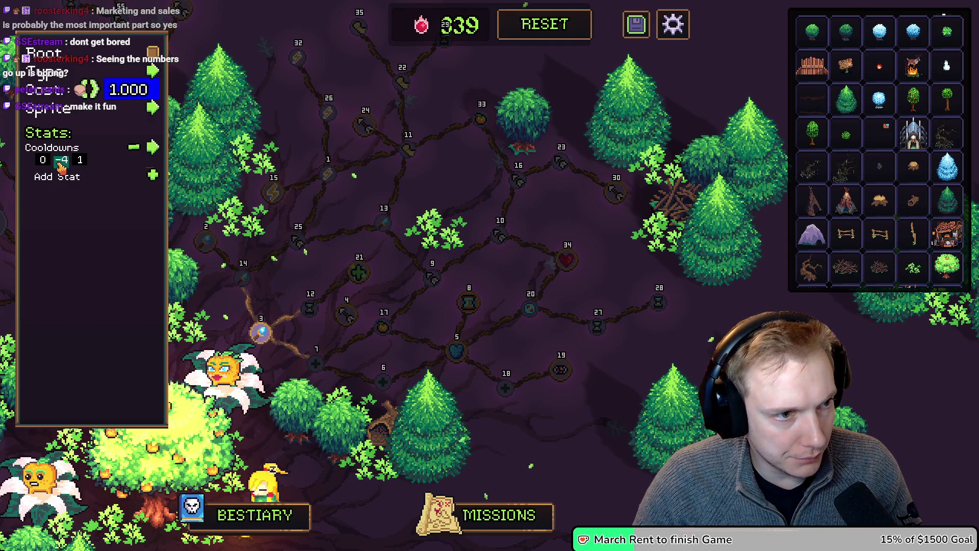
Browse the node's sprite choices, then close the node editor.
mouse_move(386, 383)
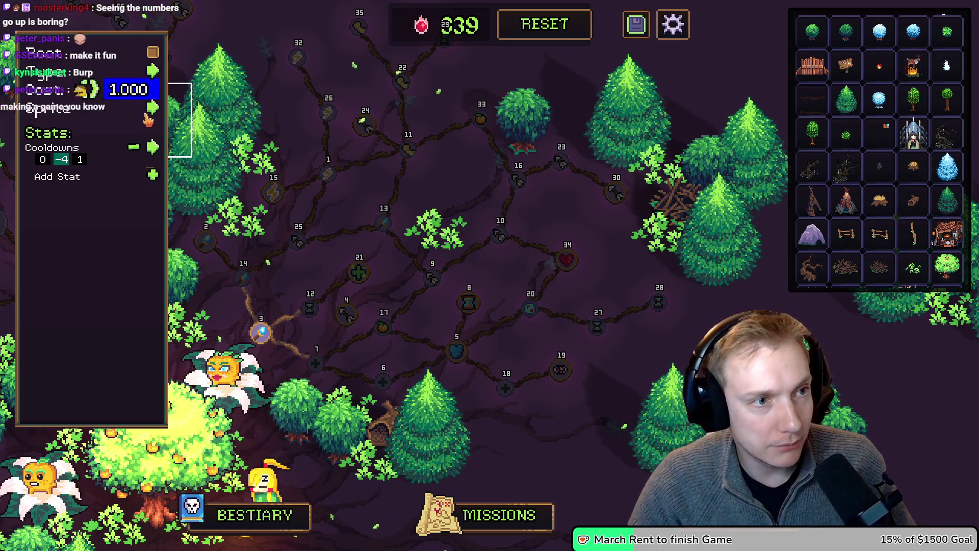
click(155, 175)
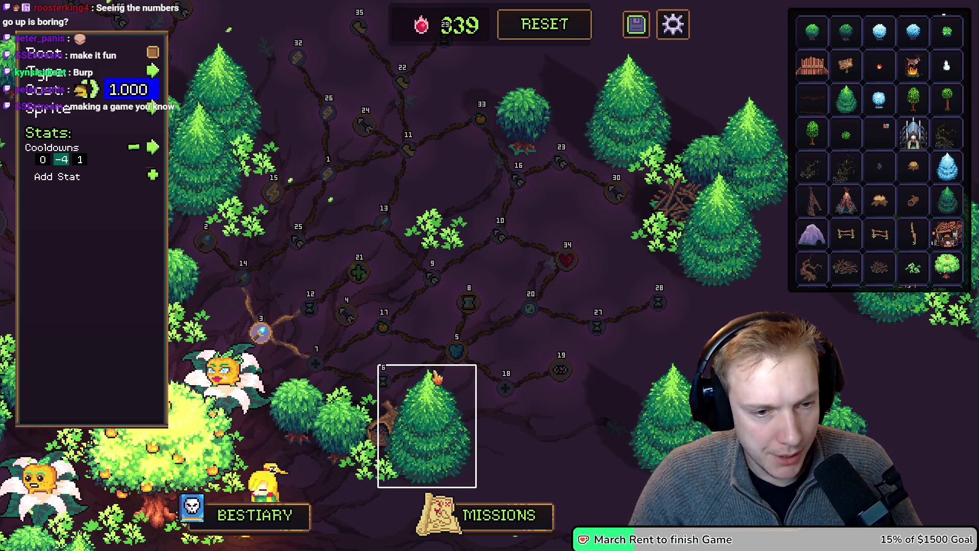
mouse_move(456, 353)
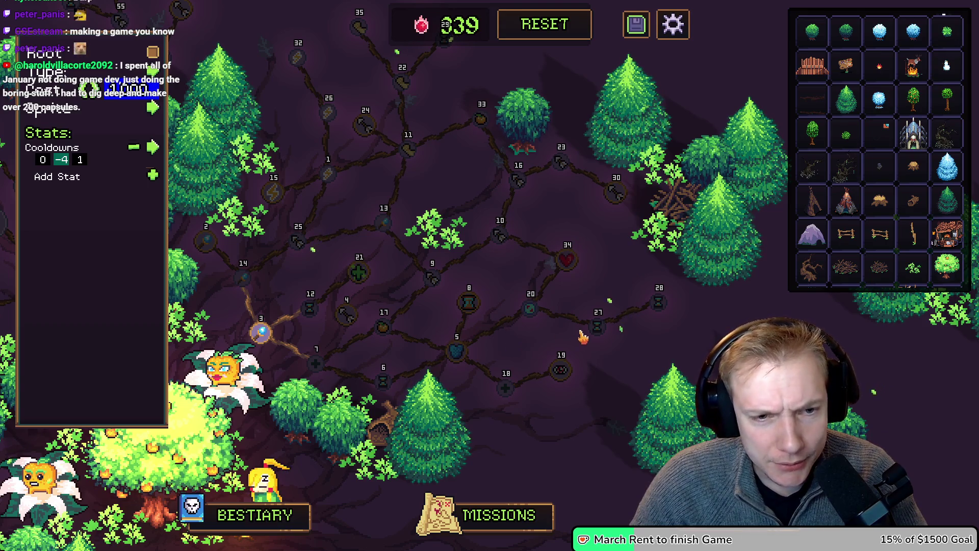
key(Escape)
mouse_move(493, 316)
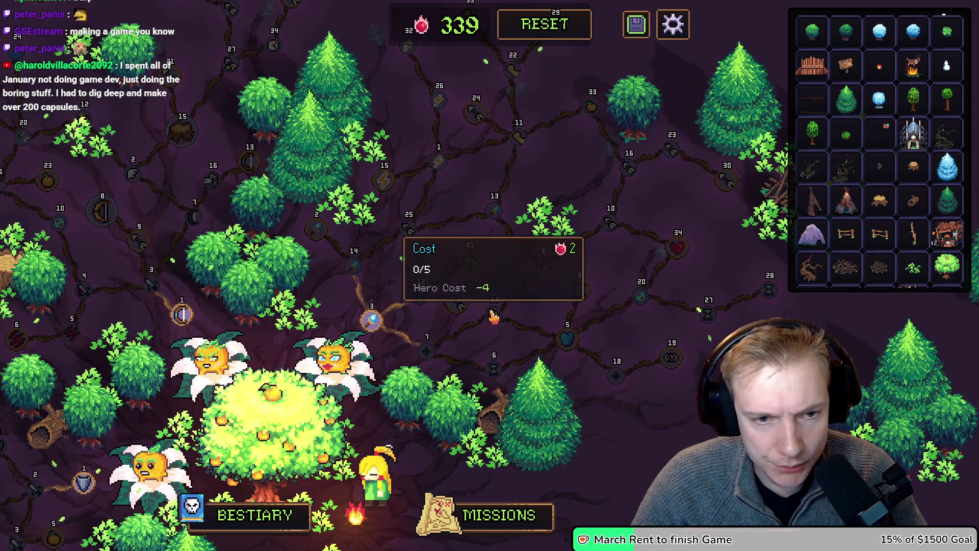
mouse_move(427, 298)
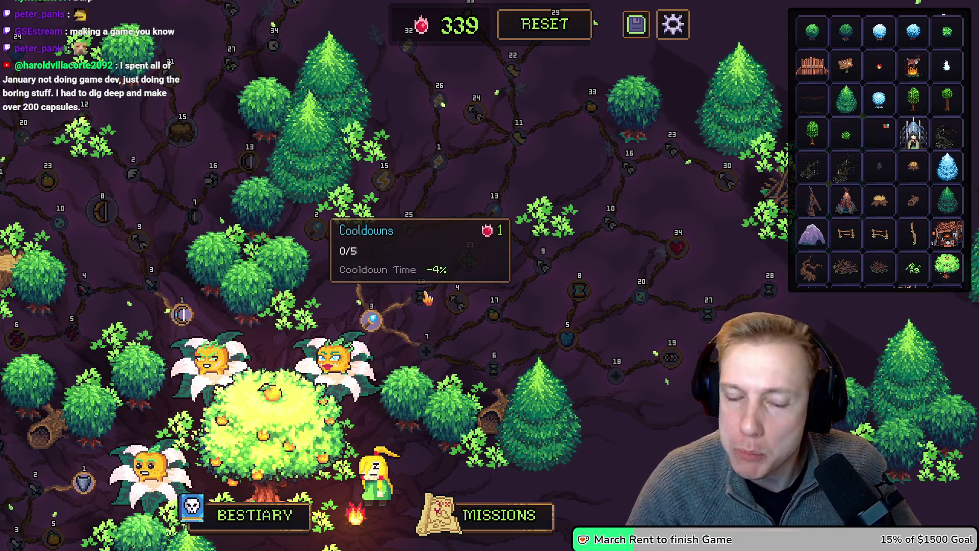
Remove Homing Projectiles from the Projectile Speed node and change its stat to Cooldowns -4.
mouse_move(471, 260)
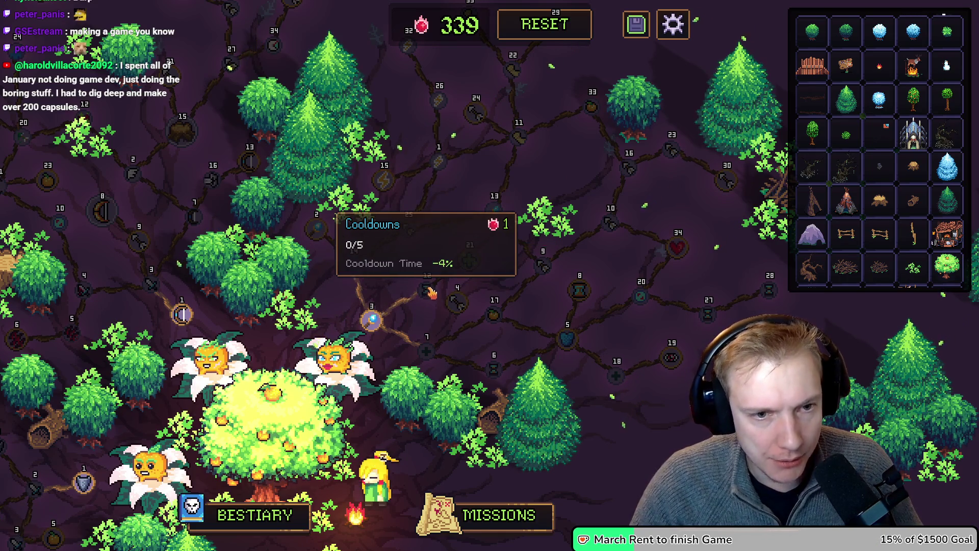
right_click(454, 306)
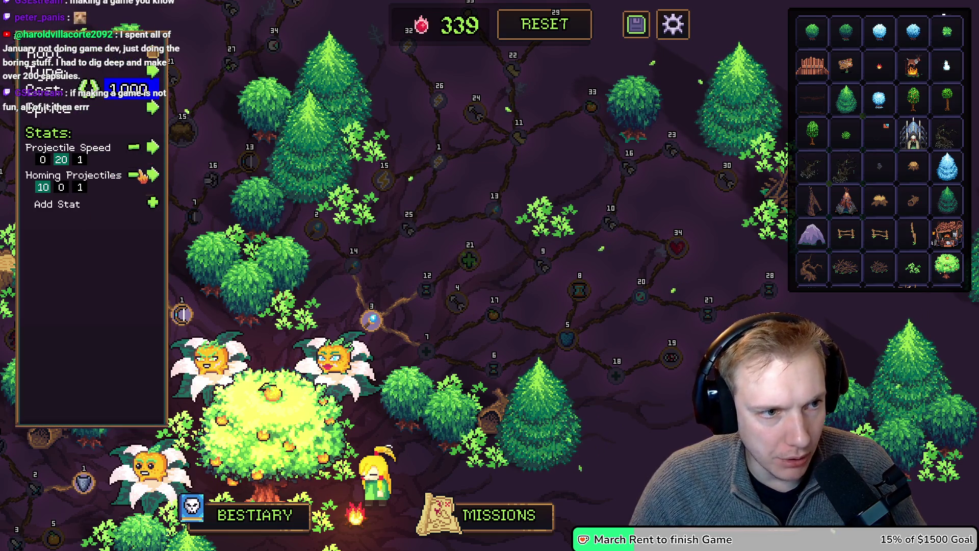
click(143, 176)
click(153, 177)
scroll(186, 208, up, 3)
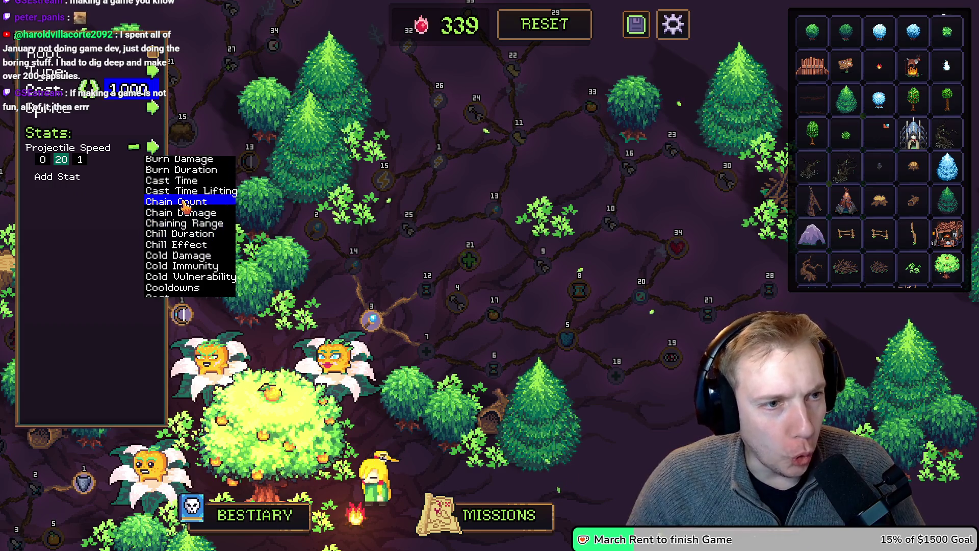
scroll(186, 208, up, 2)
scroll(196, 225, up, 1)
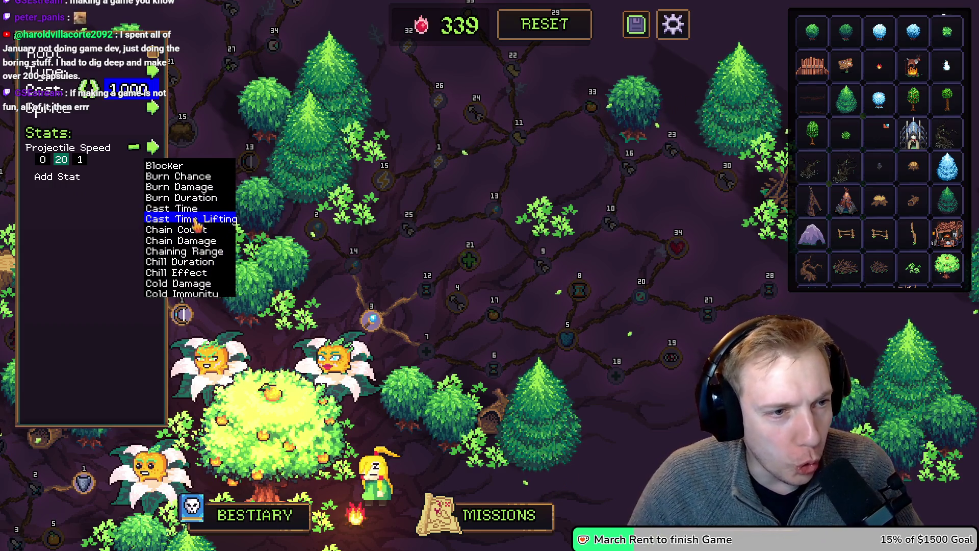
scroll(197, 224, up, 3)
scroll(196, 225, down, 9)
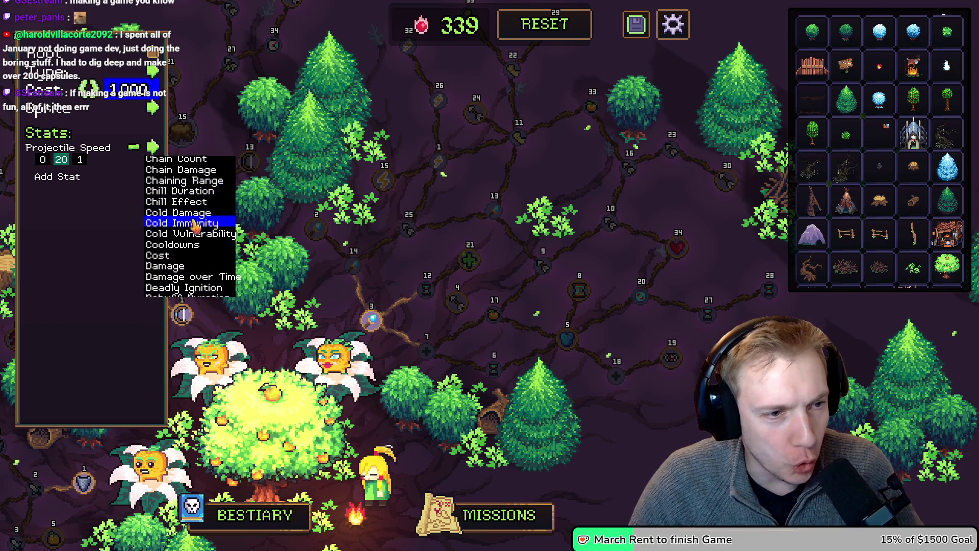
scroll(195, 226, down, 2)
click(196, 226)
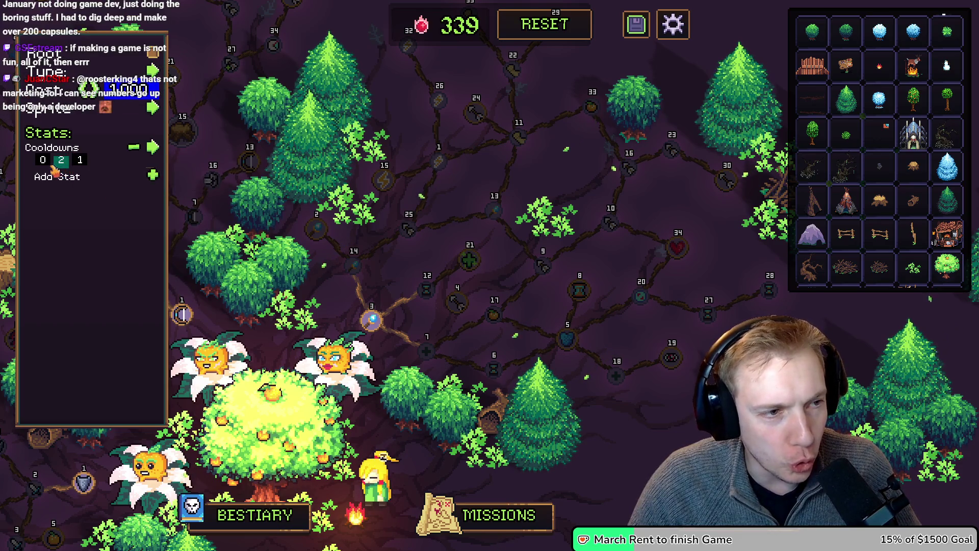
text(-4)
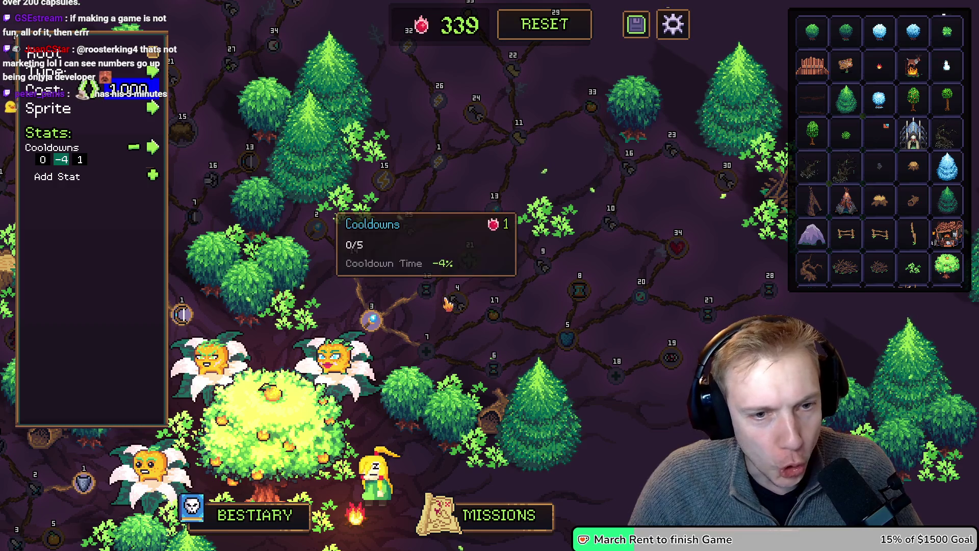
Pick a new sprite for the Cooldowns node from the Sprite grid.
click(152, 108)
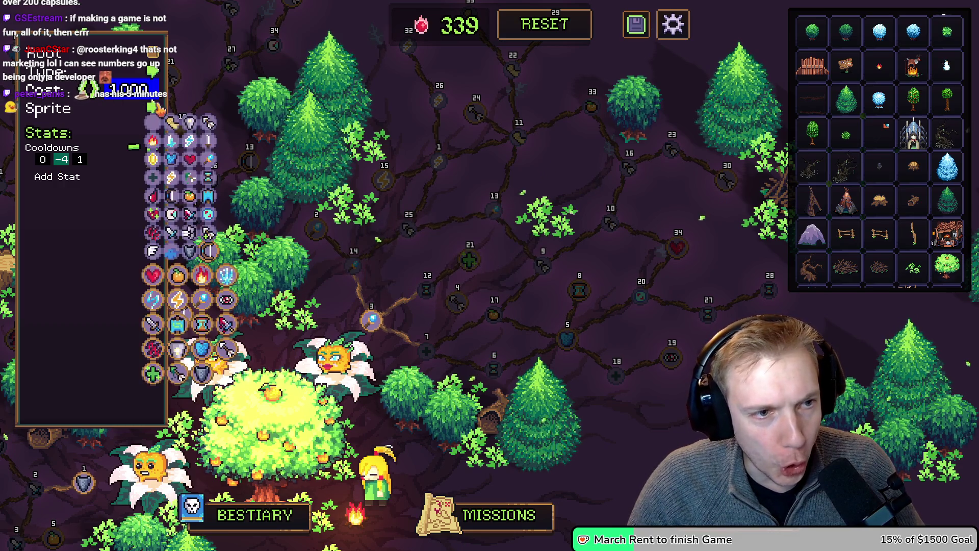
click(221, 177)
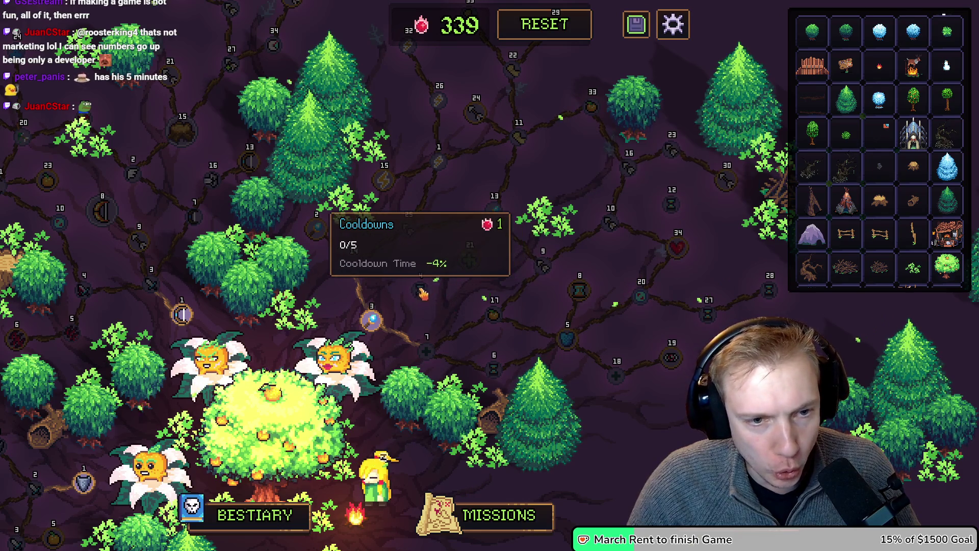
click(372, 322)
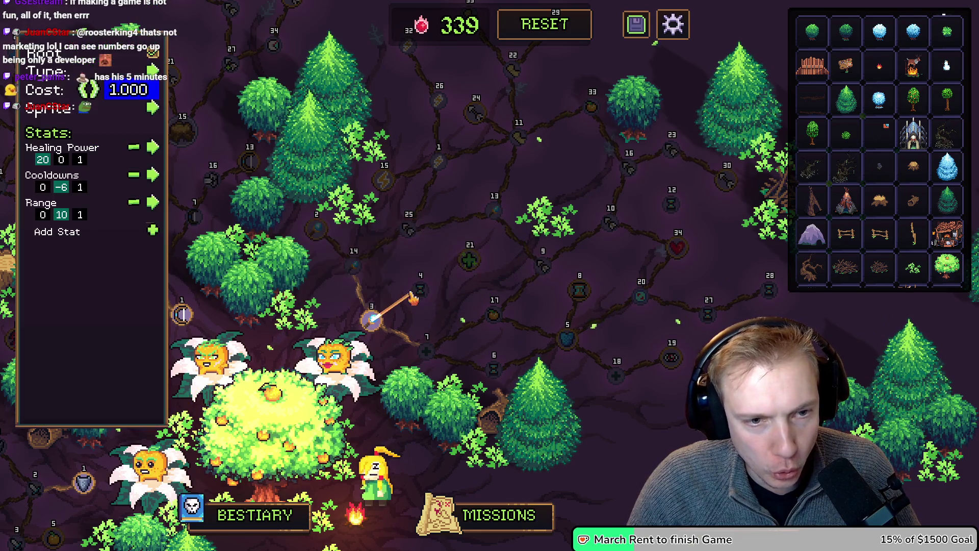
Set the Healing Power node to Healing +20 and Cooldown Time -8% at cost 2.
click(420, 288)
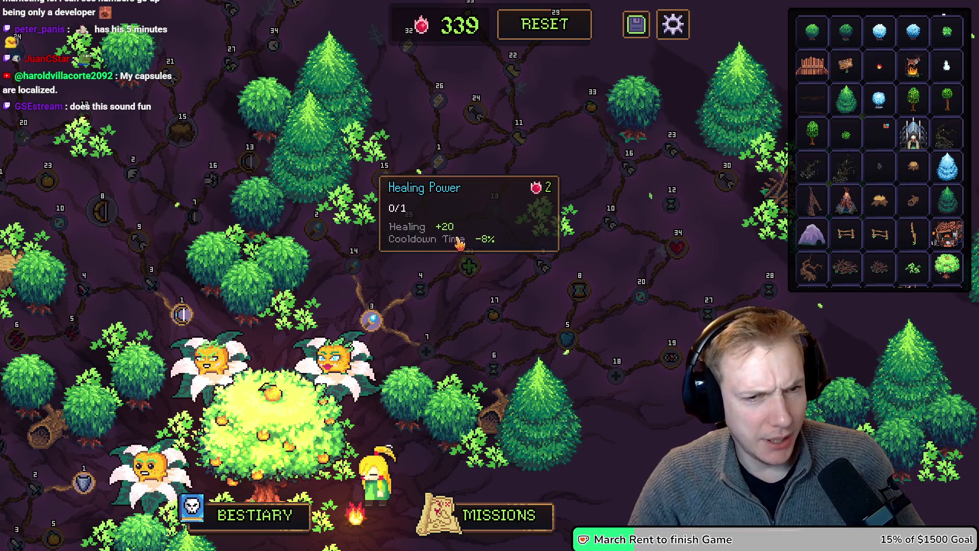
mouse_move(453, 261)
mouse_down()
mouse_move(462, 274)
mouse_move(478, 251)
mouse_up()
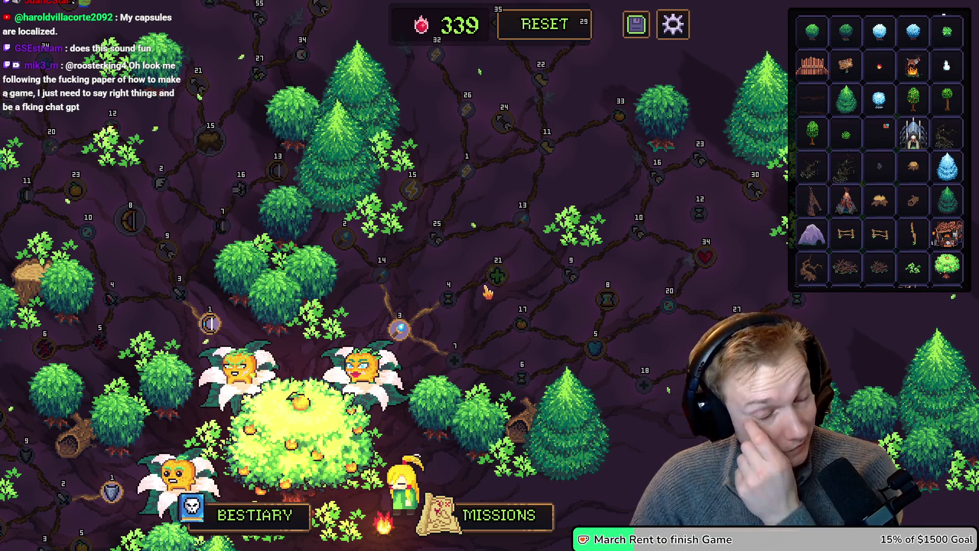
mouse_move(487, 290)
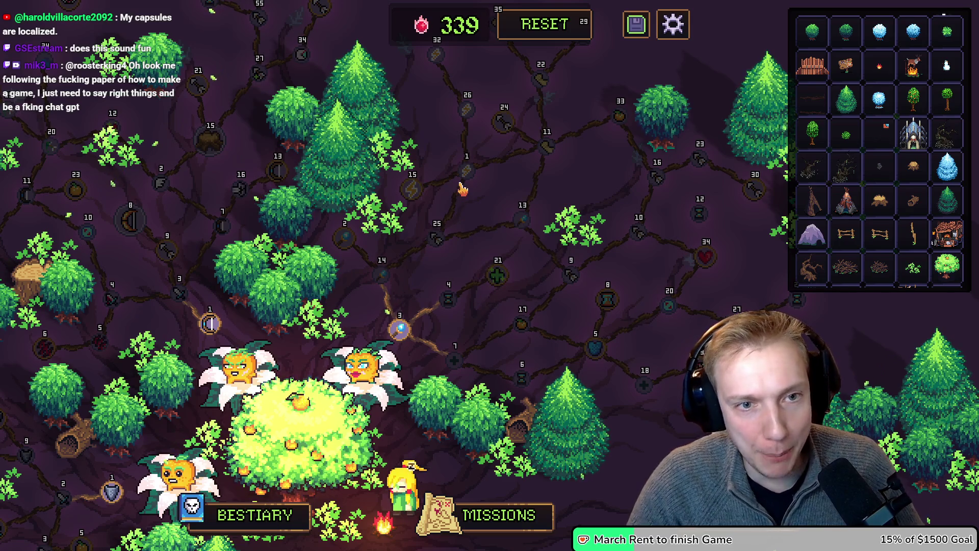
Pan to the Projectile Speed node and make it Chain Count +1, Chain DMG +10%, cost 3.
key(d)
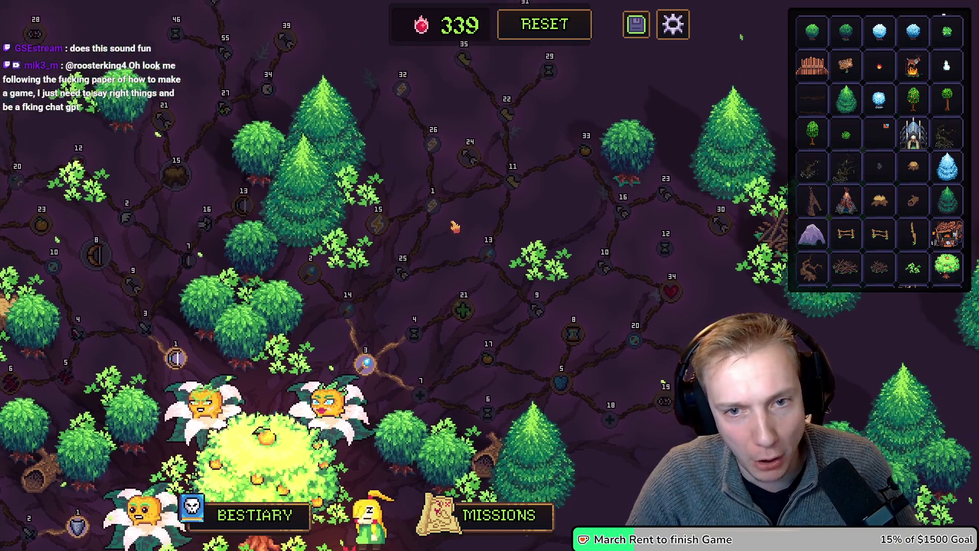
key(s)
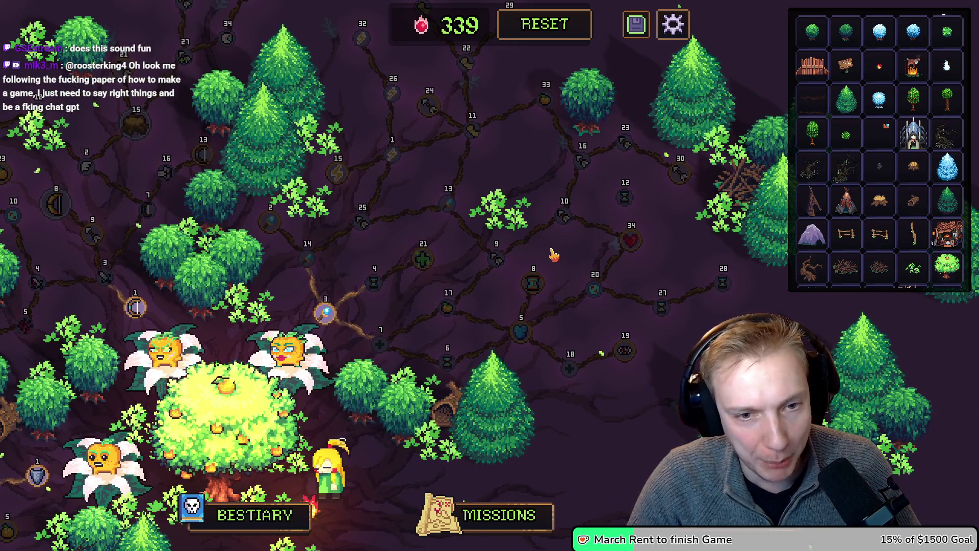
key(a)
key(s)
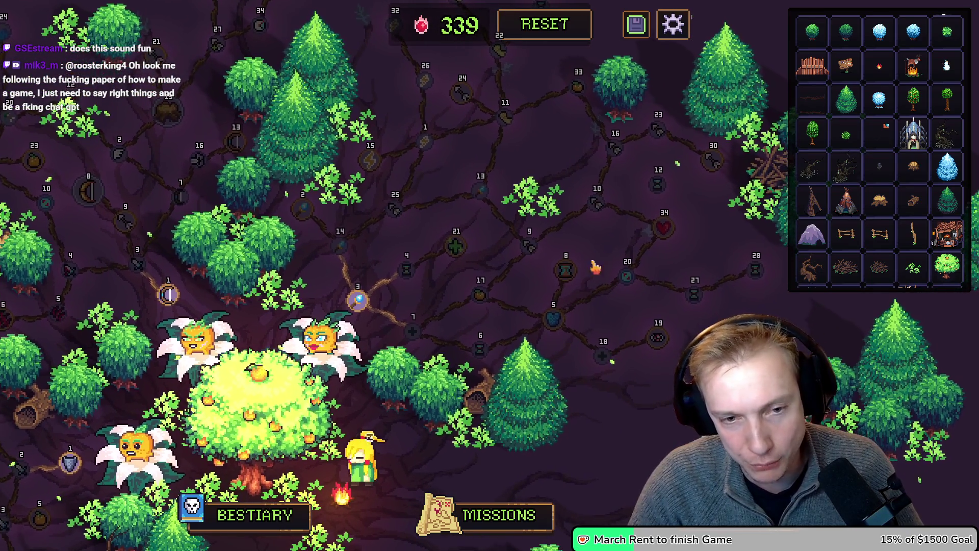
mouse_move(484, 355)
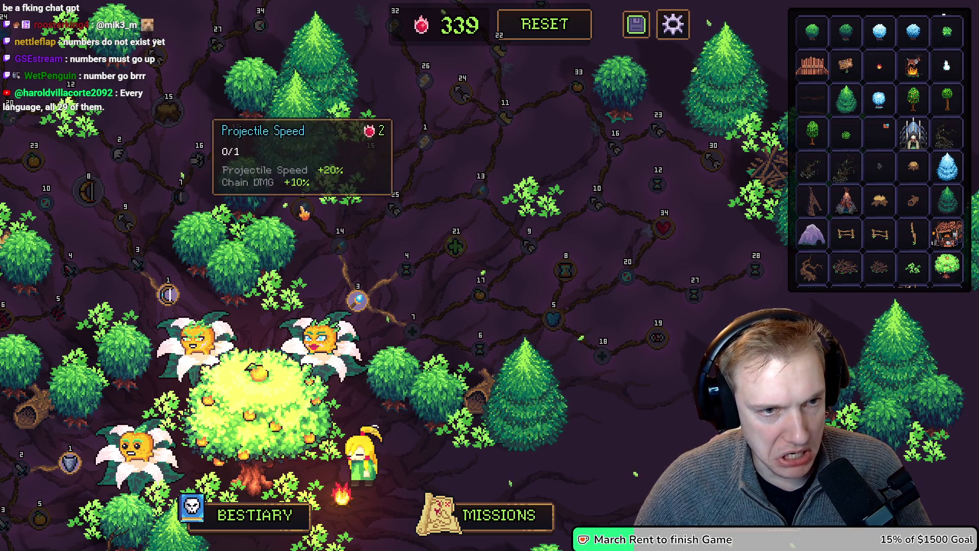
click(300, 212)
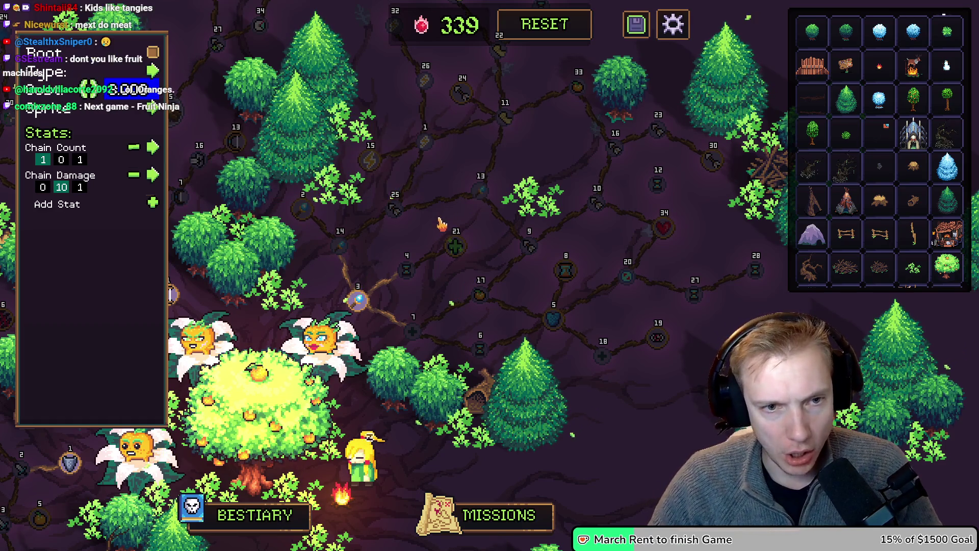
Close the node editor, pan across the tree, and read neighbouring nodes' bonus tooltips.
mouse_move(396, 219)
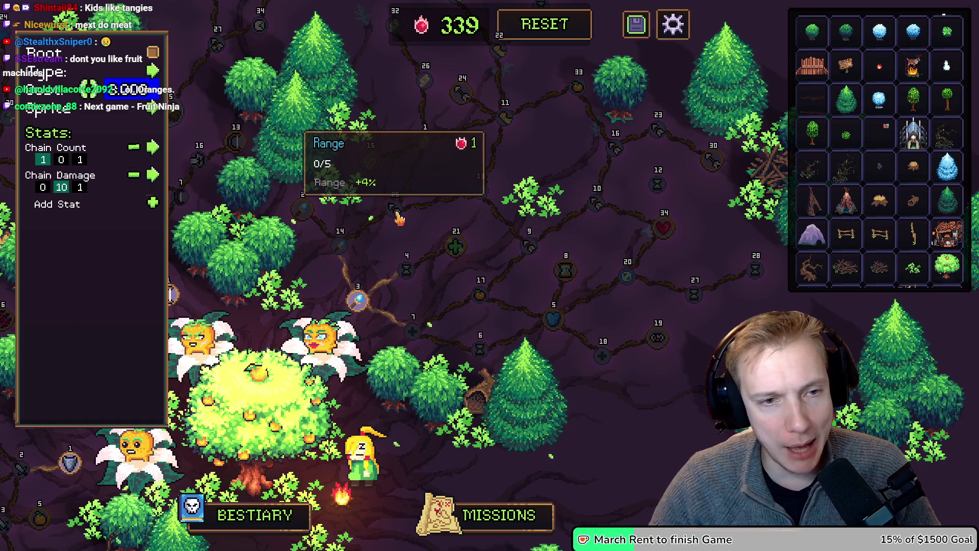
key(w)
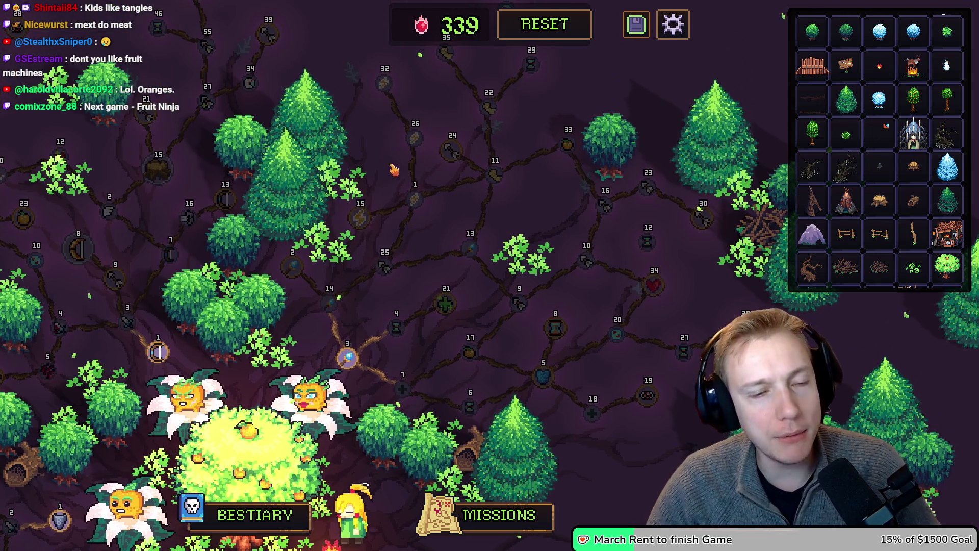
key(a)
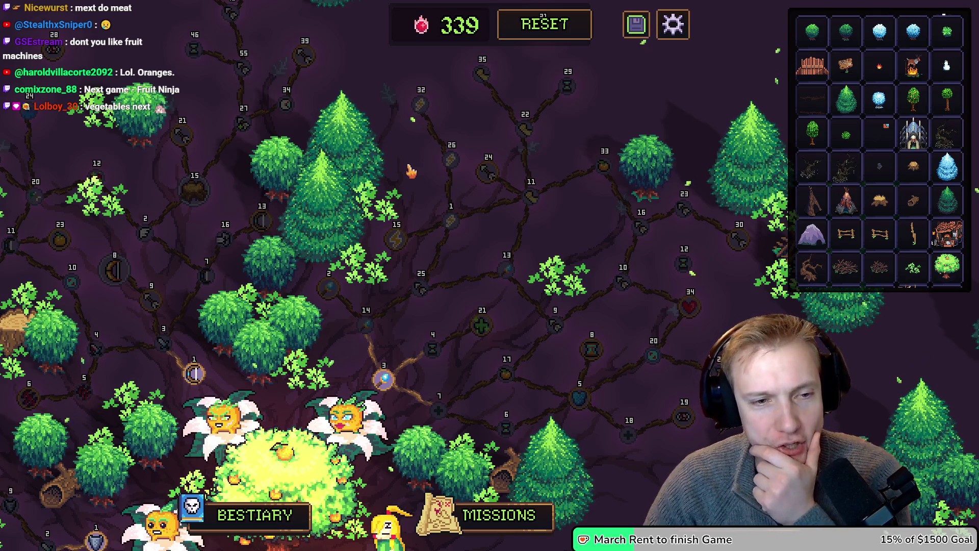
mouse_move(371, 328)
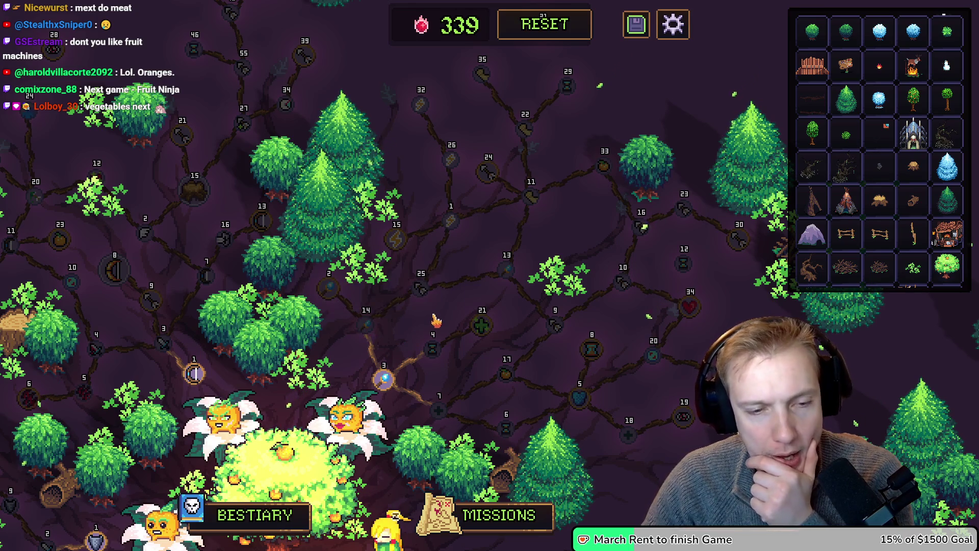
mouse_move(438, 354)
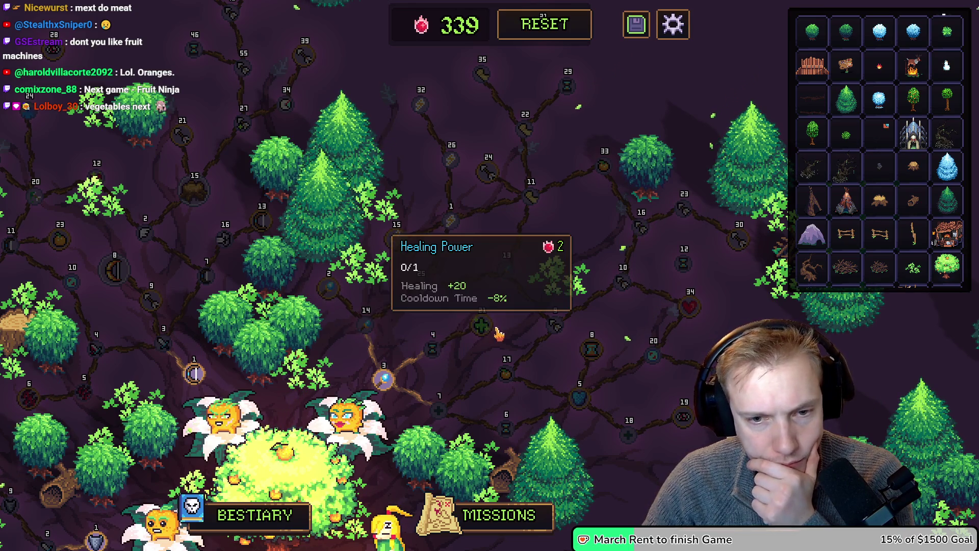
mouse_move(696, 311)
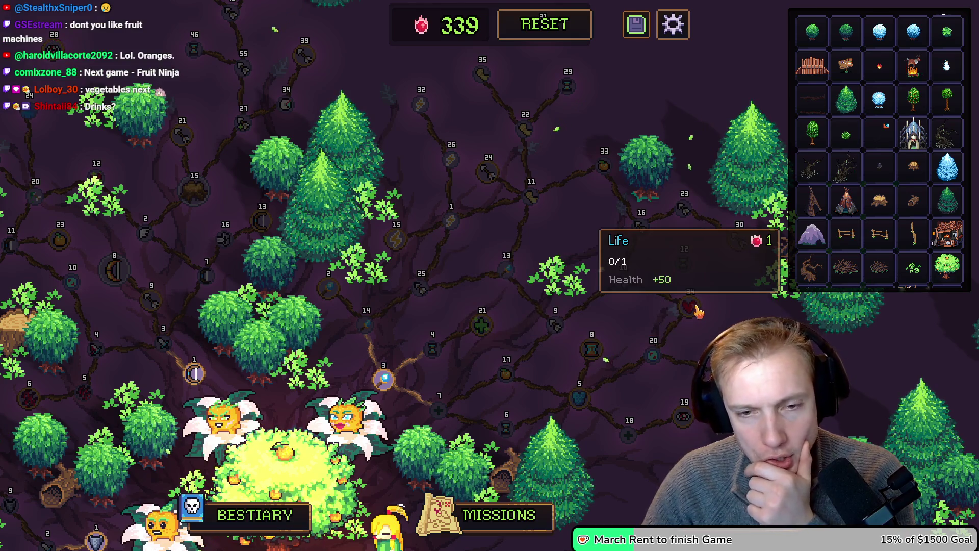
mouse_move(590, 350)
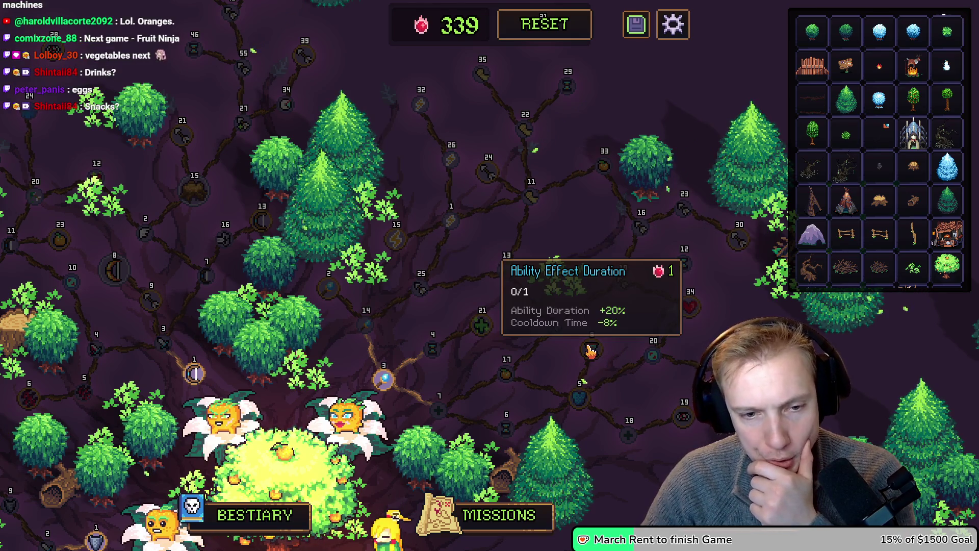
drag(560, 378, 515, 232)
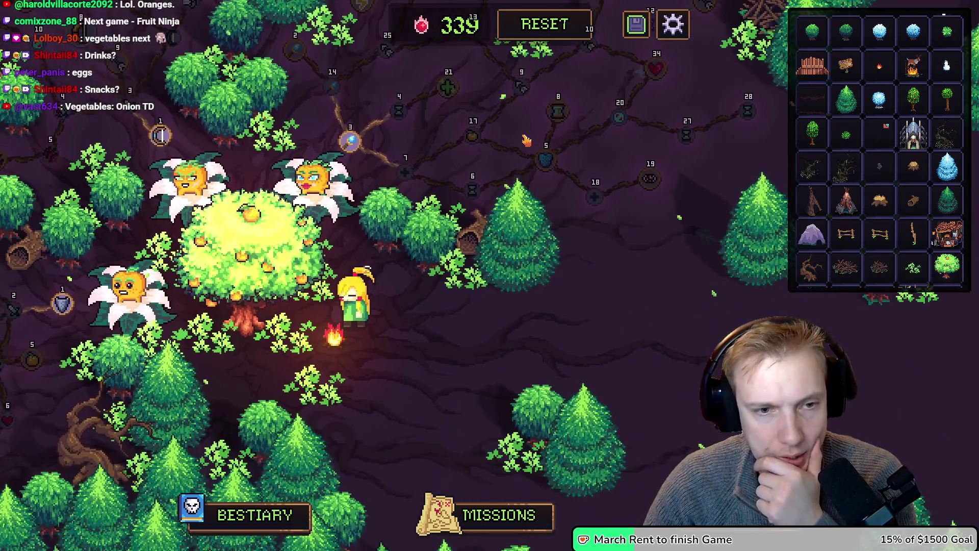
Reposition the bush and the stump beside the orange tree.
click(521, 289)
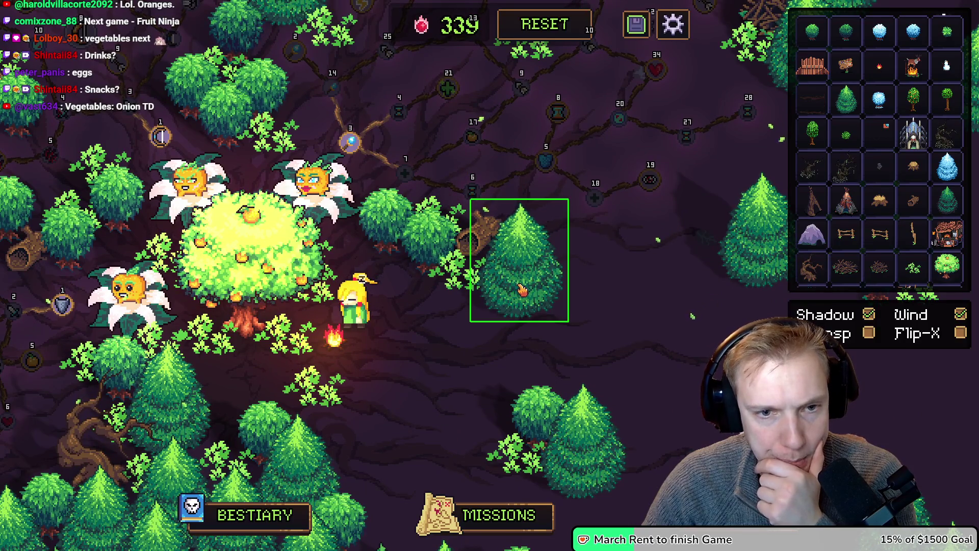
drag(467, 287, 455, 304)
drag(482, 247, 430, 352)
drag(449, 301, 482, 271)
mouse_move(436, 343)
mouse_down()
mouse_move(478, 289)
mouse_move(462, 281)
mouse_up()
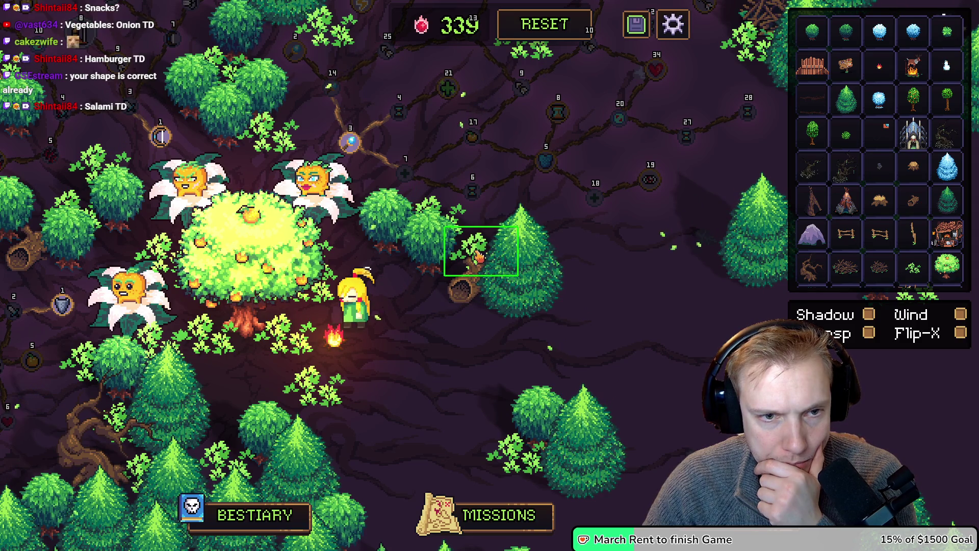
Move a leafy plant to the left of the orange tree.
click(447, 232)
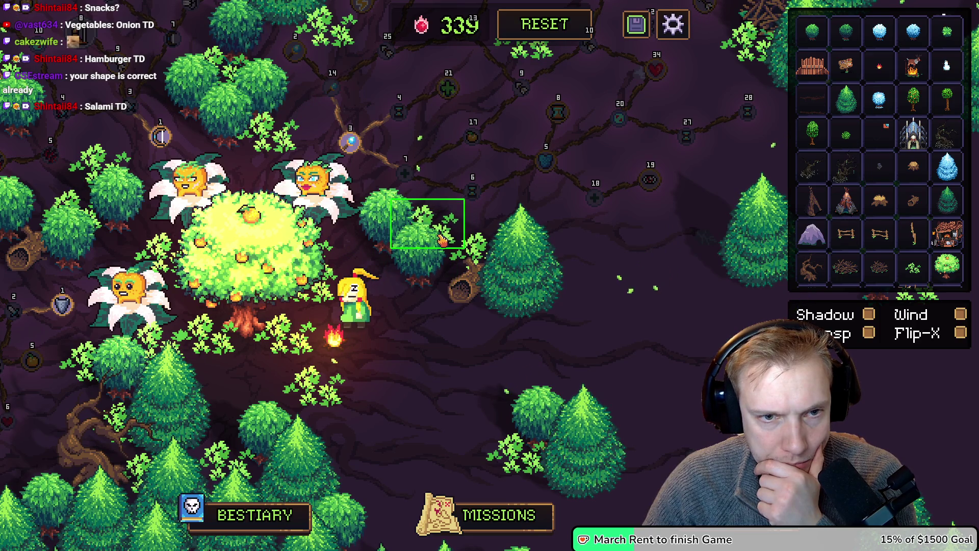
click(566, 218)
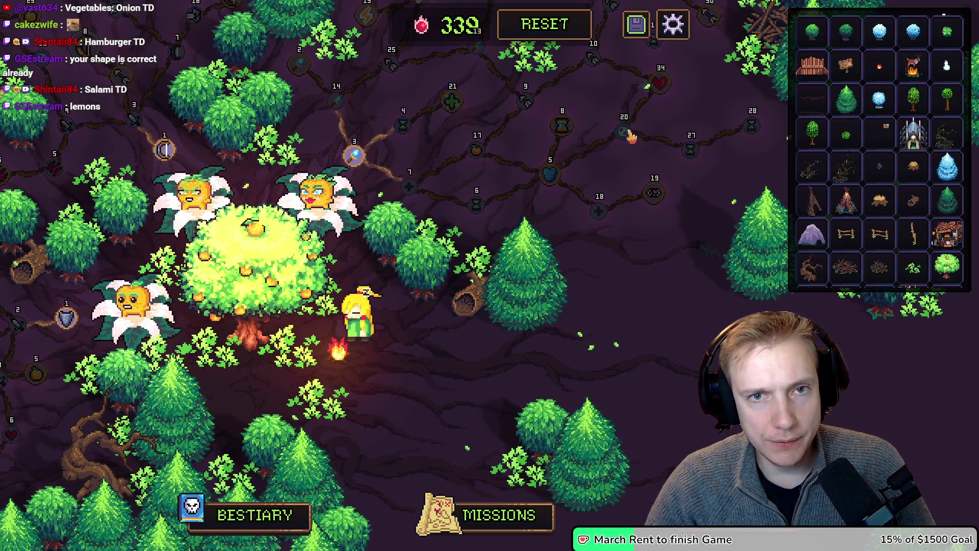
mouse_move(642, 196)
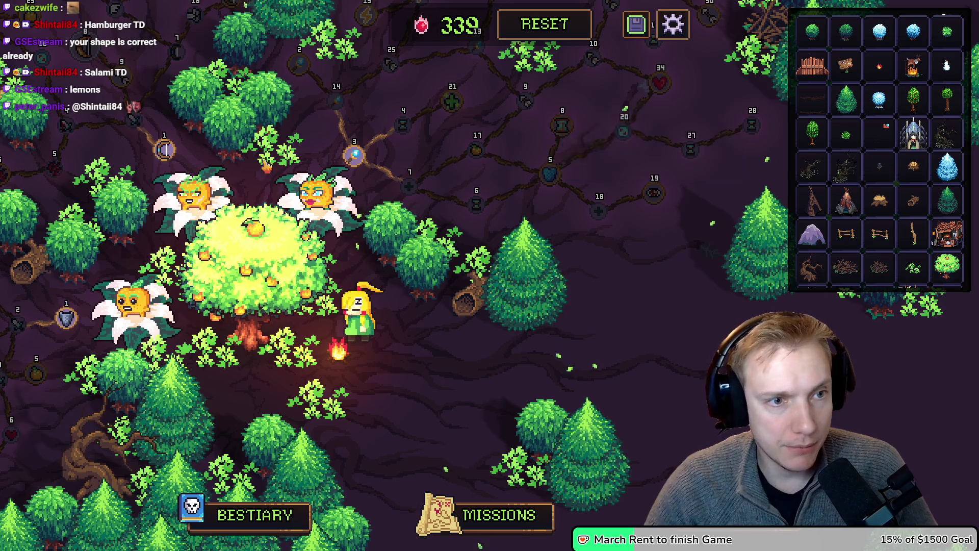
key(a)
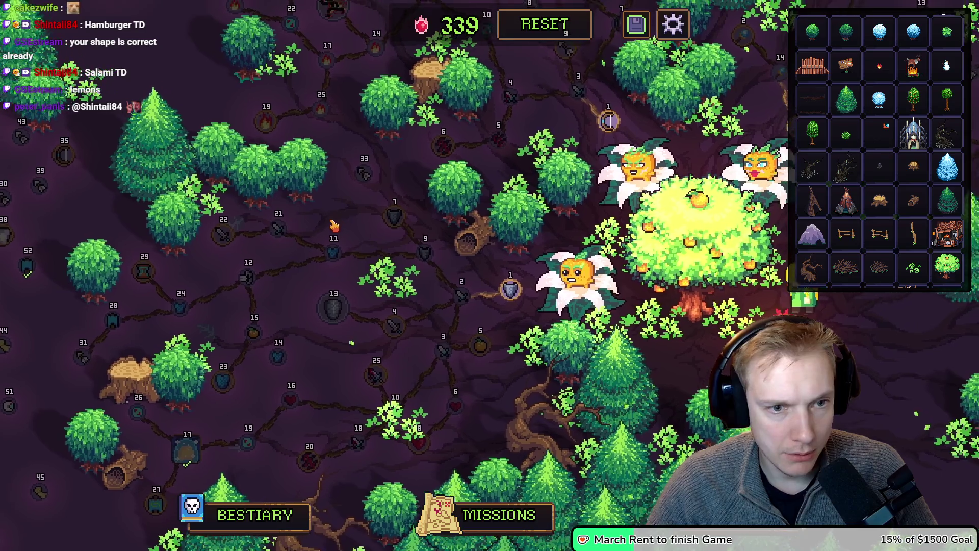
click(408, 288)
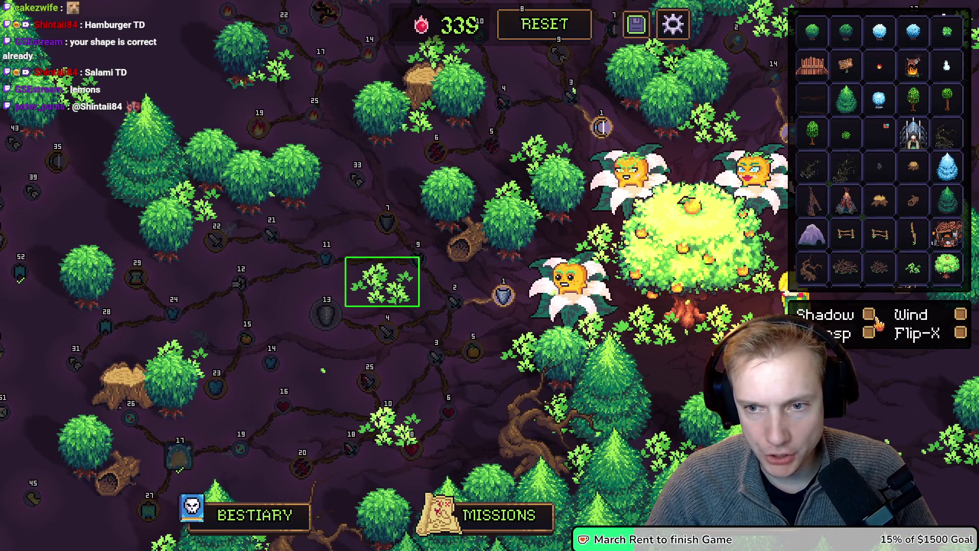
mouse_move(726, 323)
mouse_down()
mouse_move(382, 282)
mouse_move(384, 302)
mouse_move(327, 223)
mouse_up()
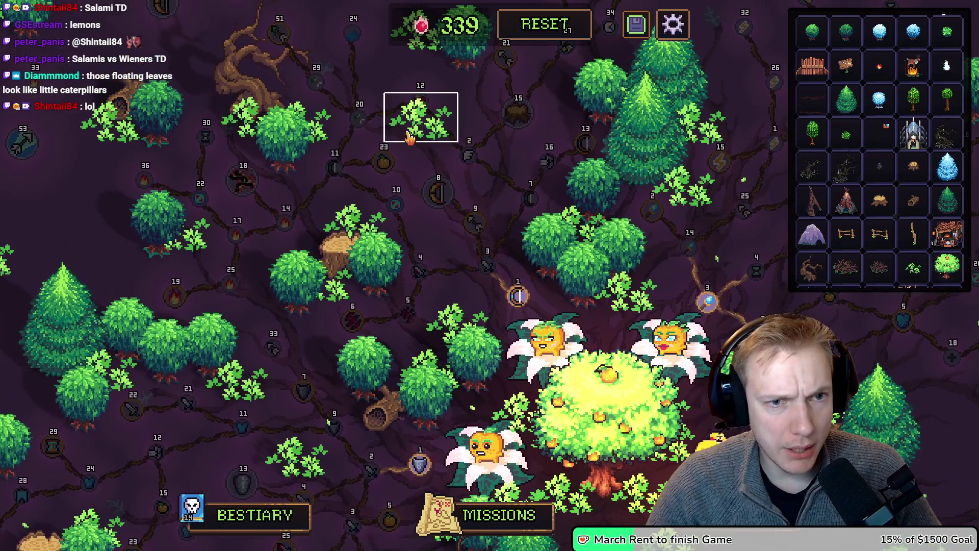
Shift the leafy plant higher up the map and turn on its shadow.
drag(410, 138, 420, 151)
drag(462, 123, 419, 152)
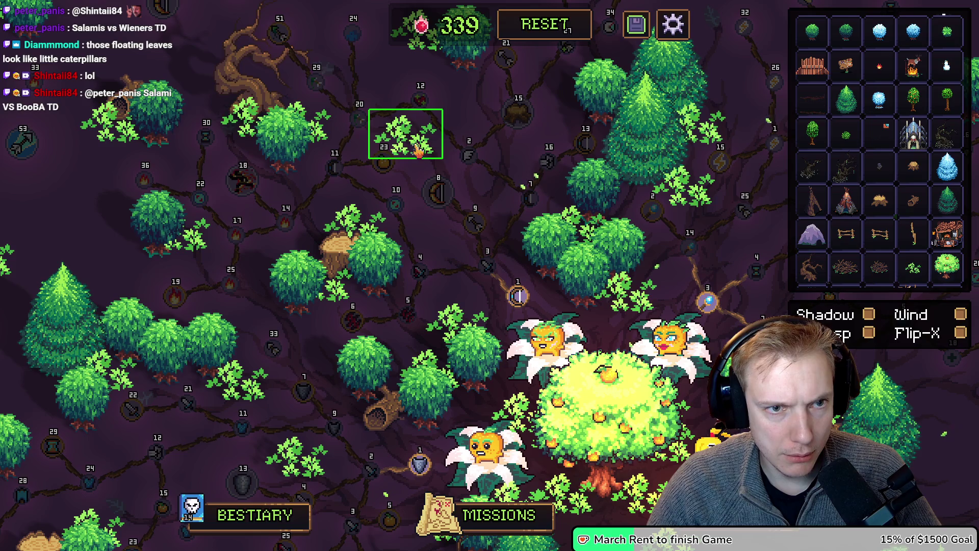
click(870, 317)
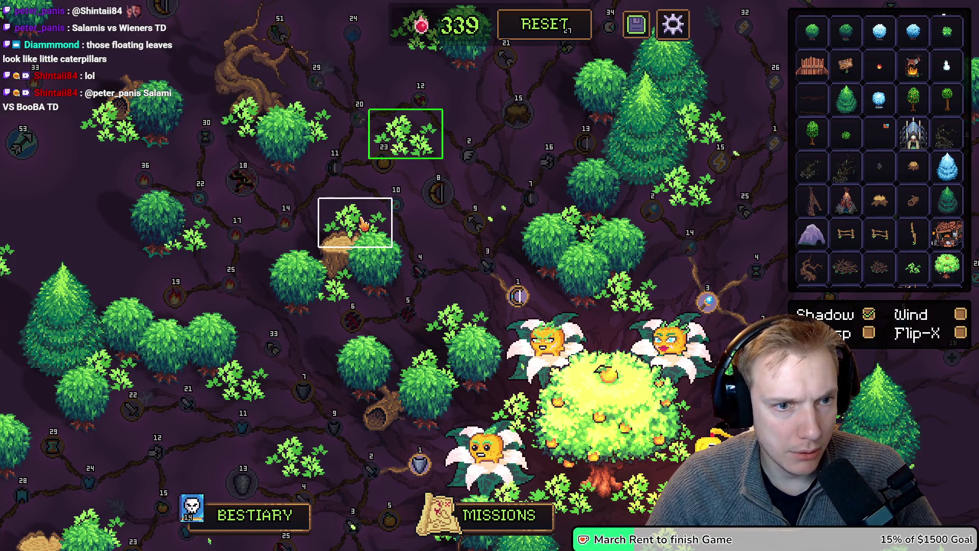
click(346, 225)
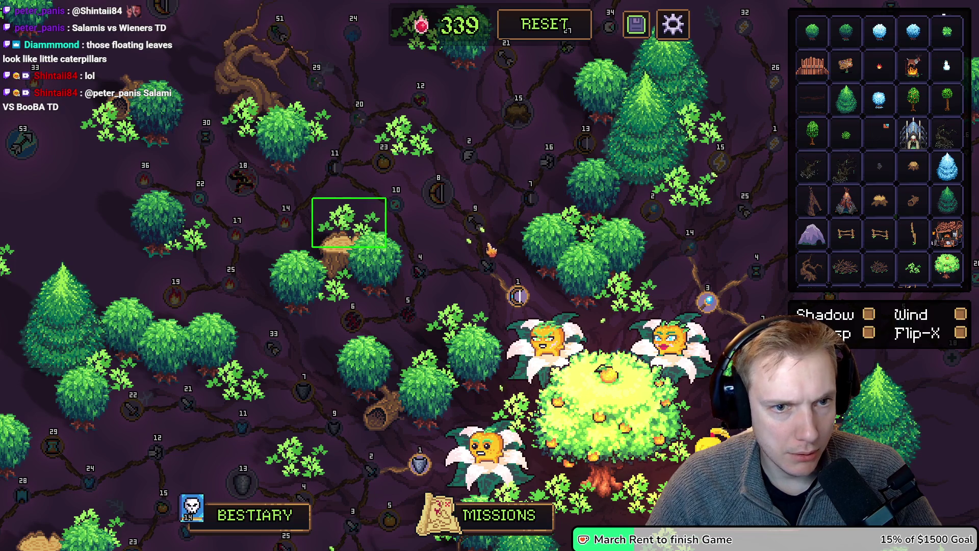
key(d)
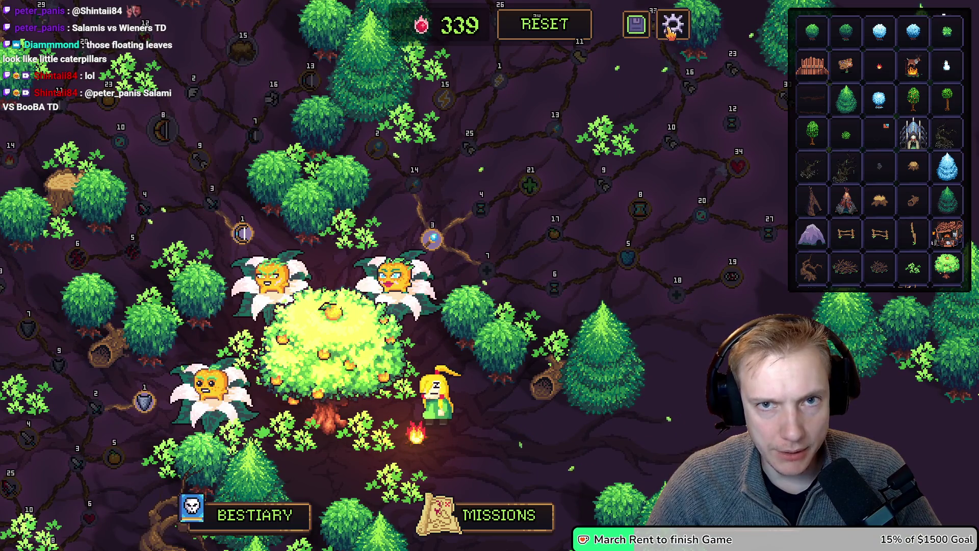
Save the Campsite level from the Inspector, overwriting the saved version.
click(672, 31)
click(673, 32)
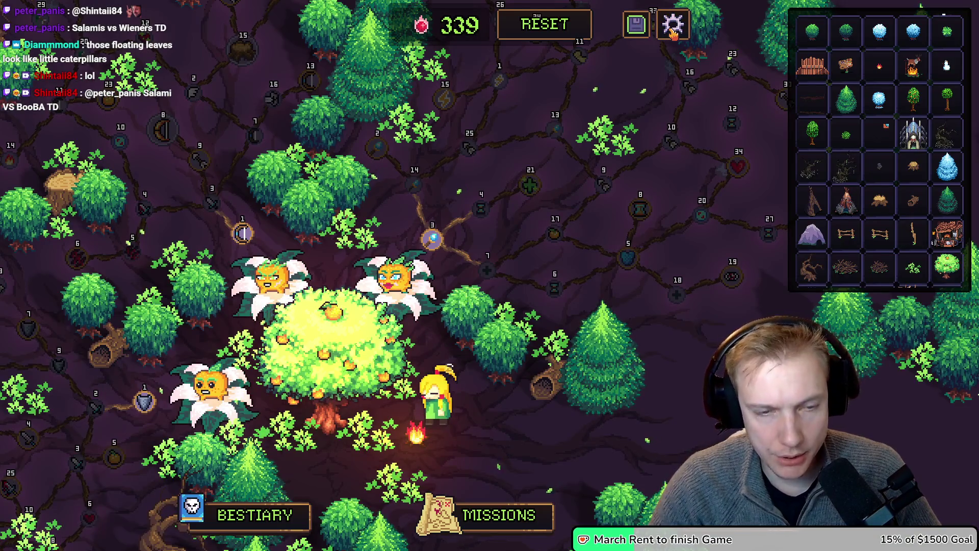
click(673, 31)
click(510, 51)
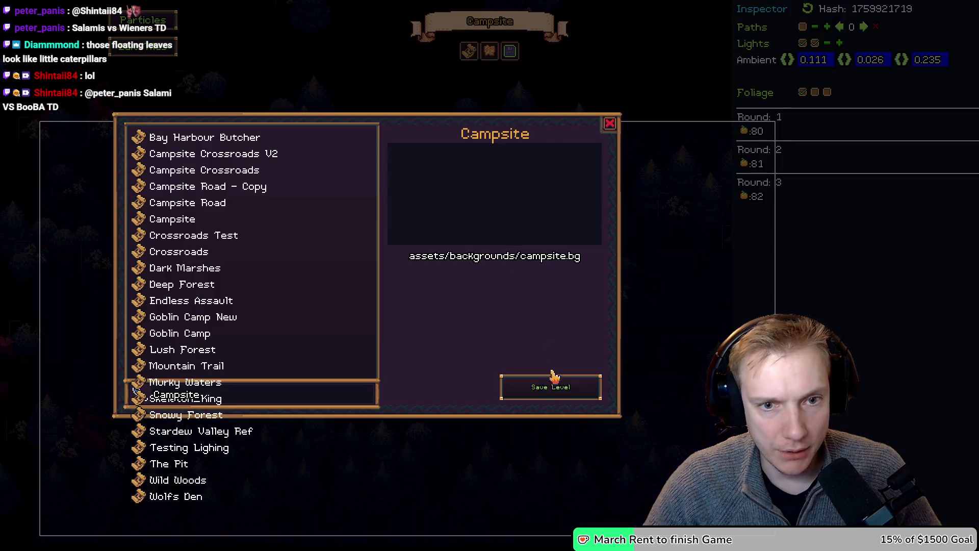
click(559, 390)
click(542, 306)
click(610, 123)
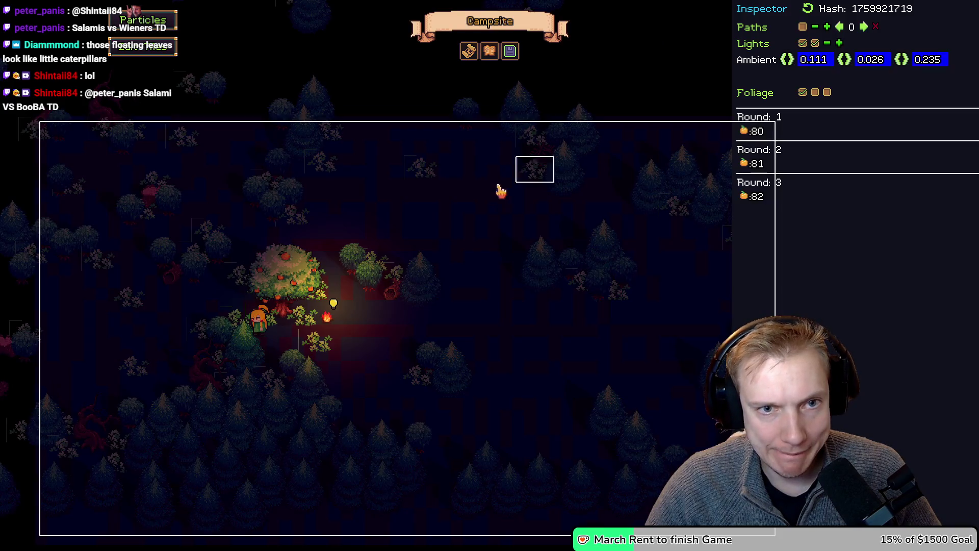
key(Escape)
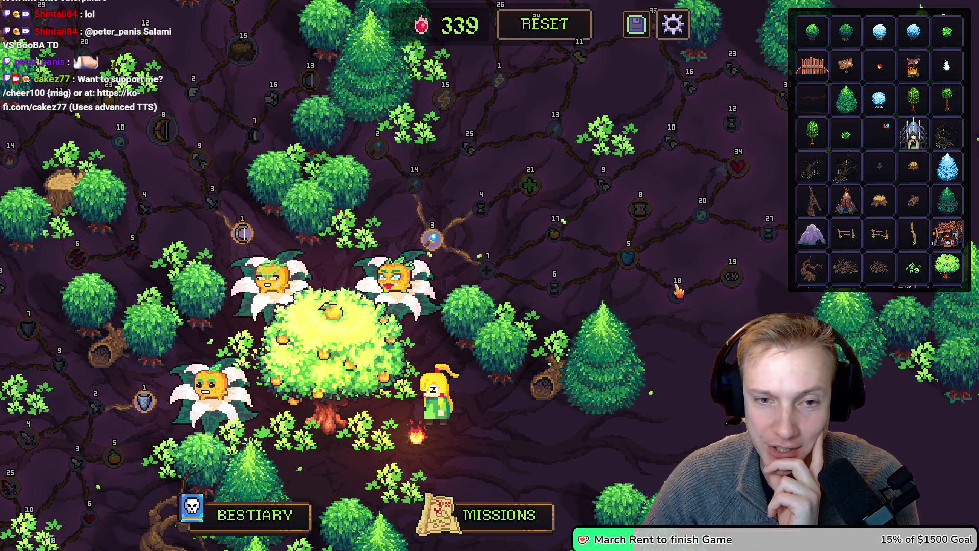
scroll(593, 275, up, 2)
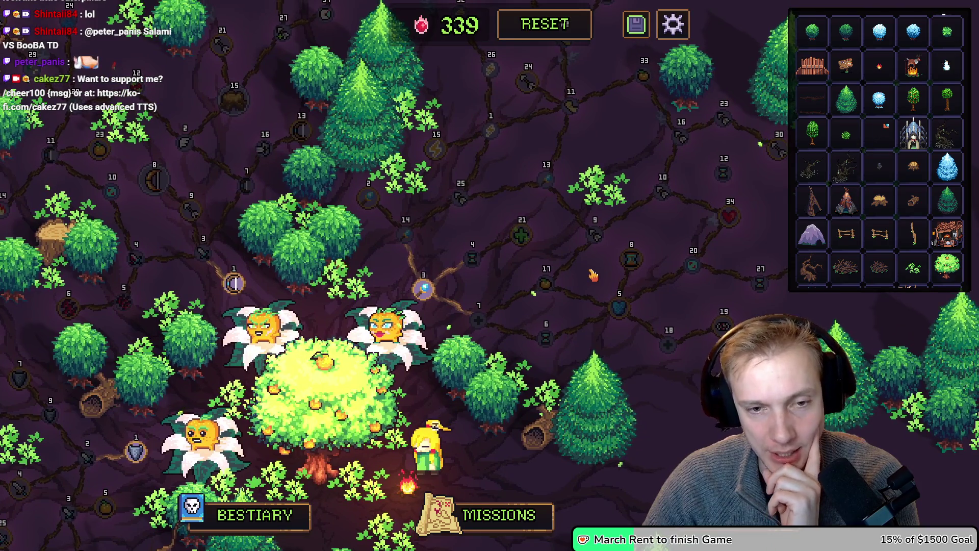
scroll(590, 277, up, 1)
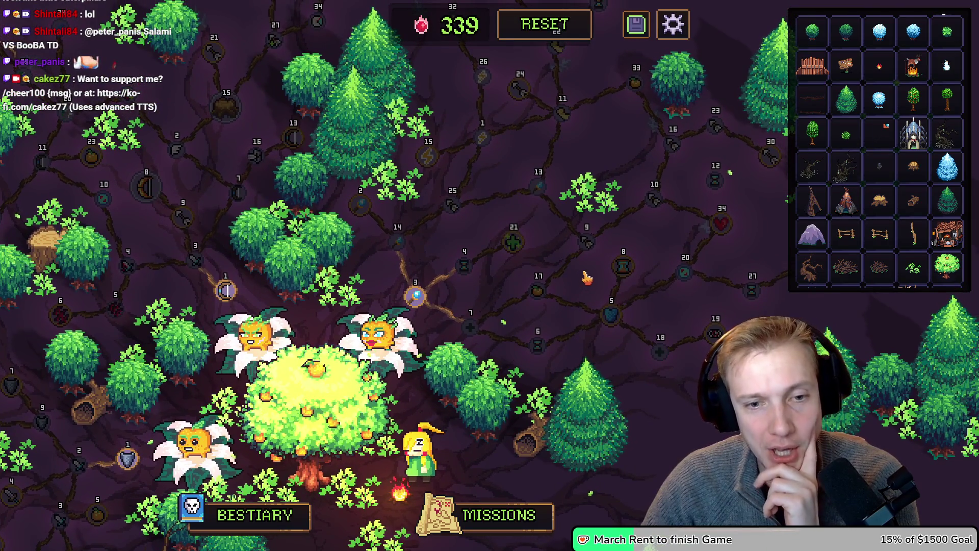
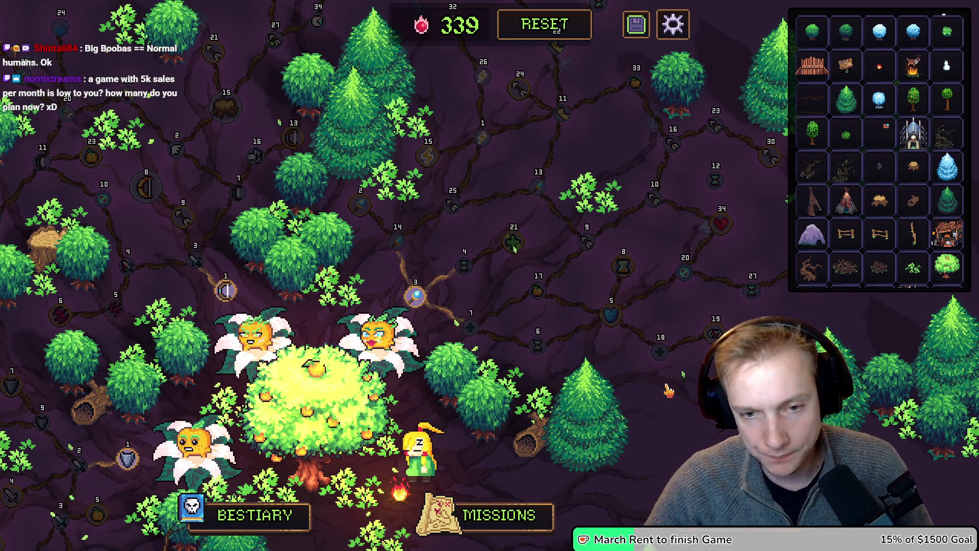
Start linking node 5, then cancel the link and move the Armor node to a new spot.
key(s)
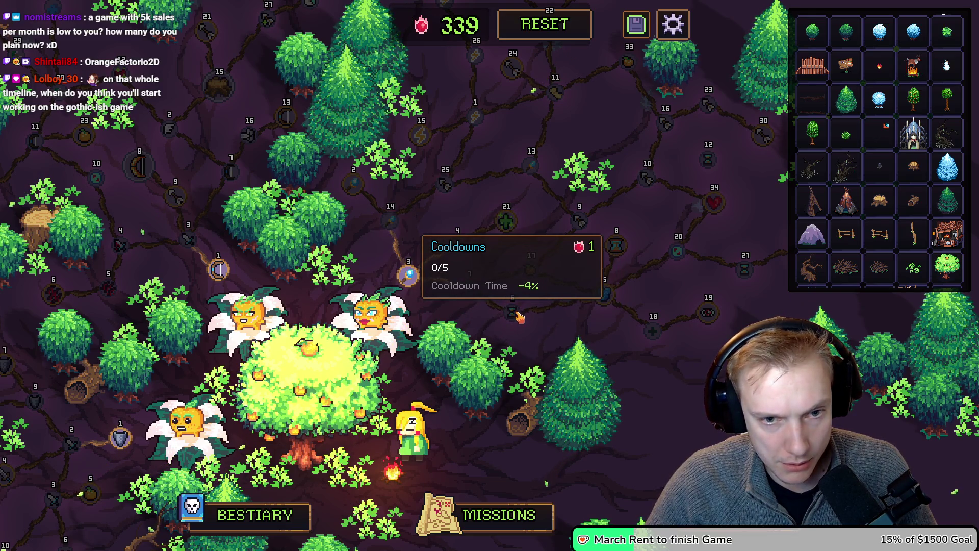
click(607, 299)
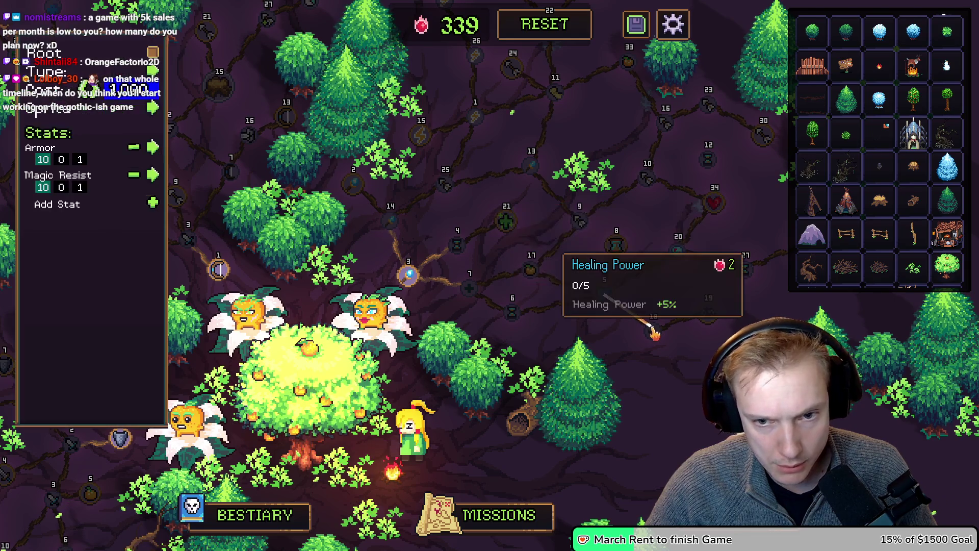
mouse_move(617, 294)
mouse_down()
mouse_move(663, 276)
mouse_move(604, 295)
mouse_move(534, 275)
mouse_up()
mouse_move(607, 300)
mouse_down()
mouse_move(588, 350)
mouse_move(536, 352)
mouse_up()
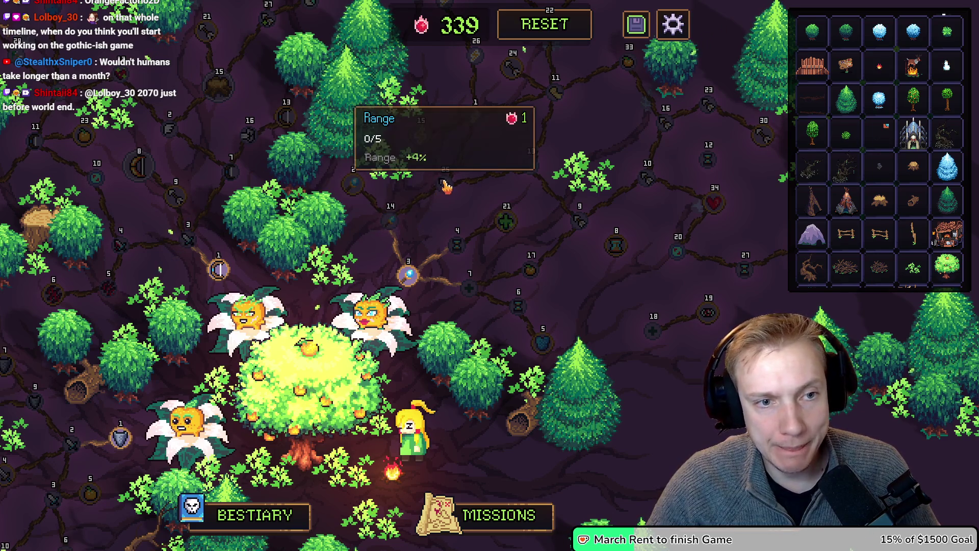
Lower the Healing Power node's Cooldowns bonus from -8 to -4, then check nearby node tooltips.
right_click(445, 186)
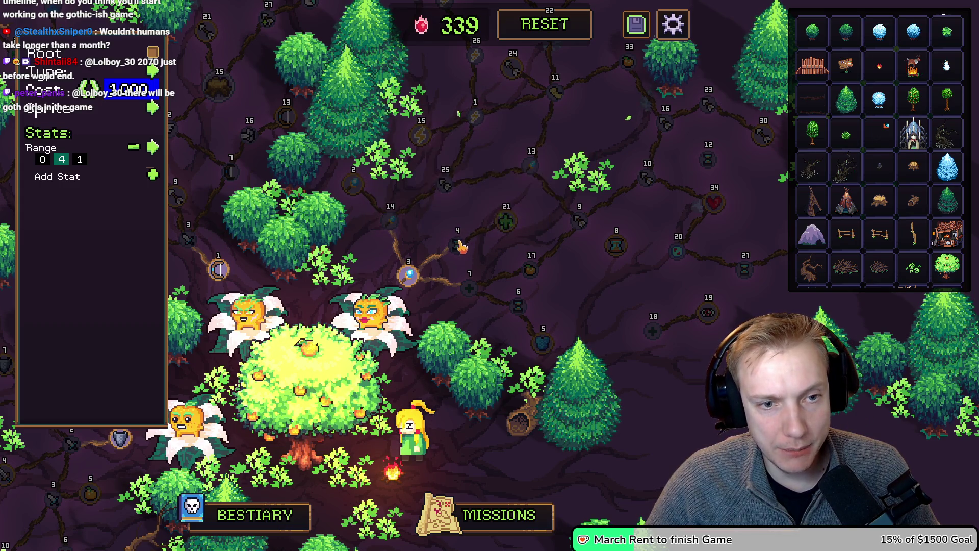
click(508, 223)
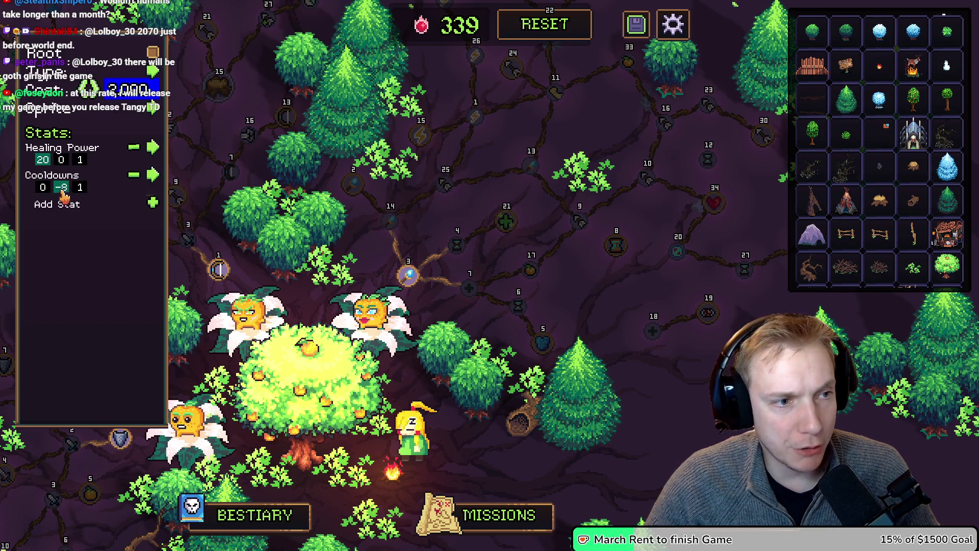
scroll(63, 195, down, 2)
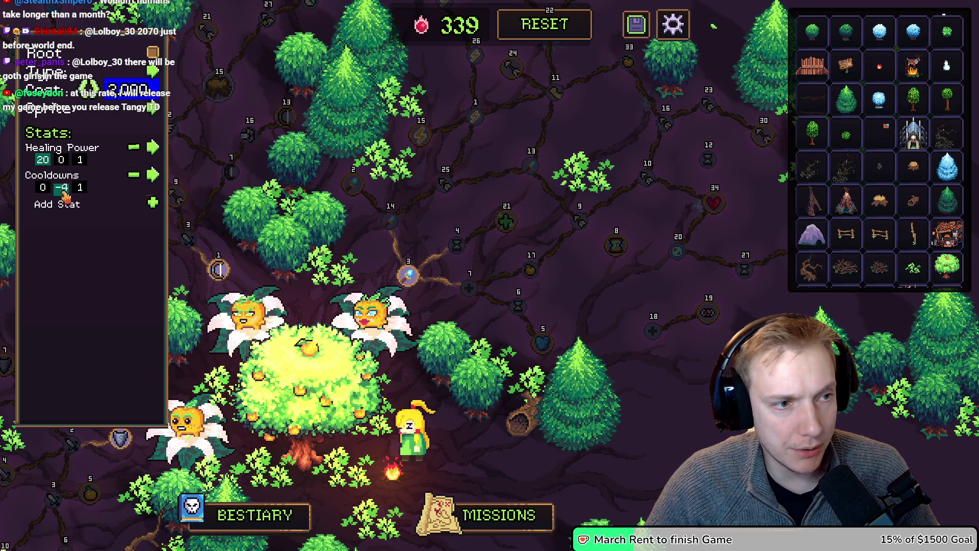
mouse_move(506, 226)
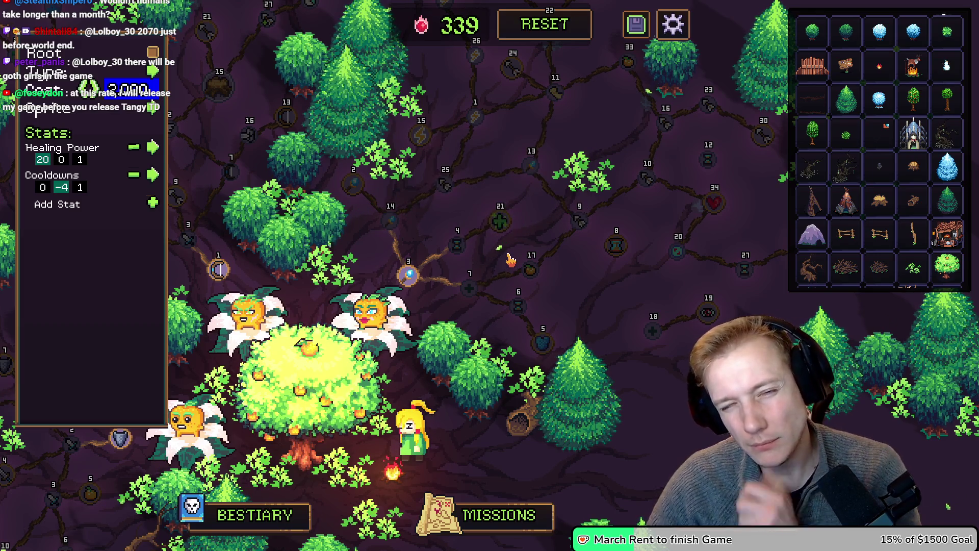
mouse_move(455, 243)
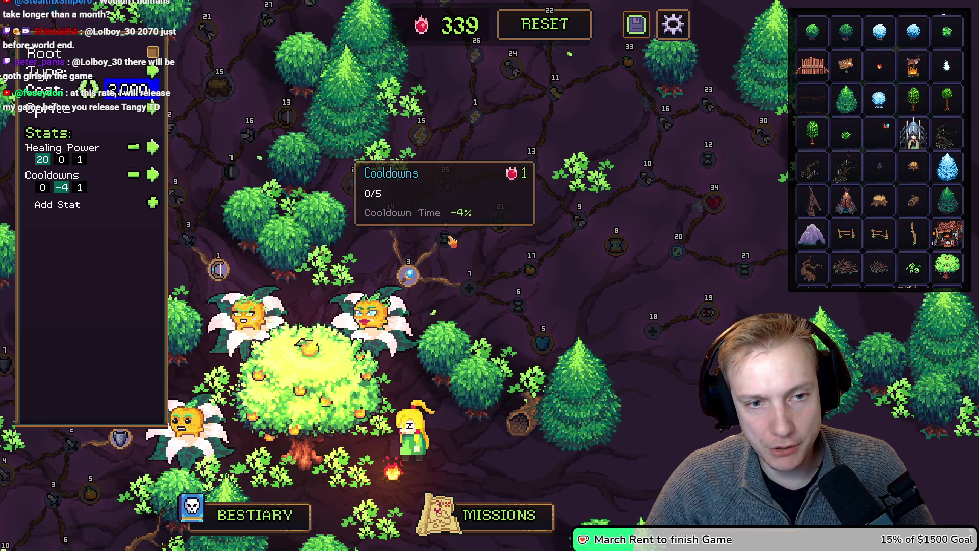
mouse_move(533, 280)
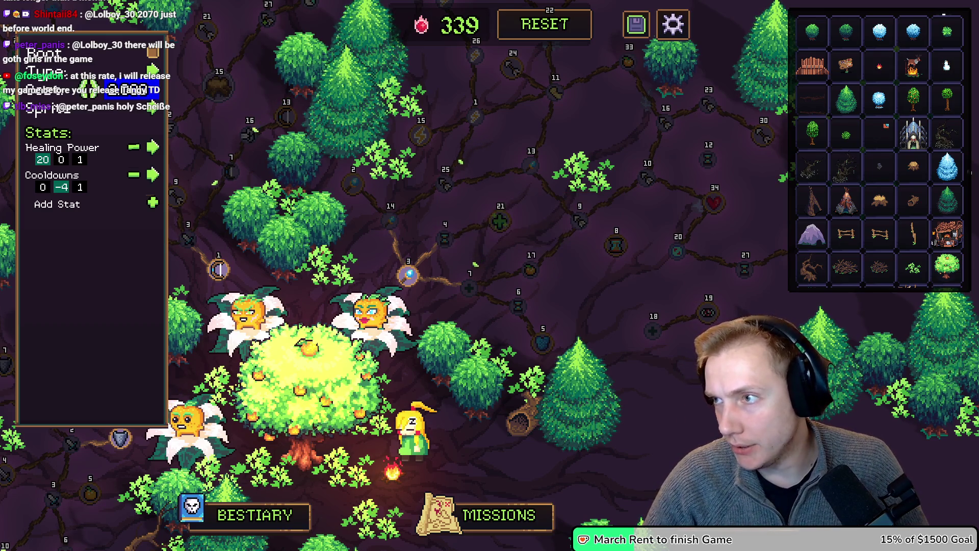
key(alt+Tab)
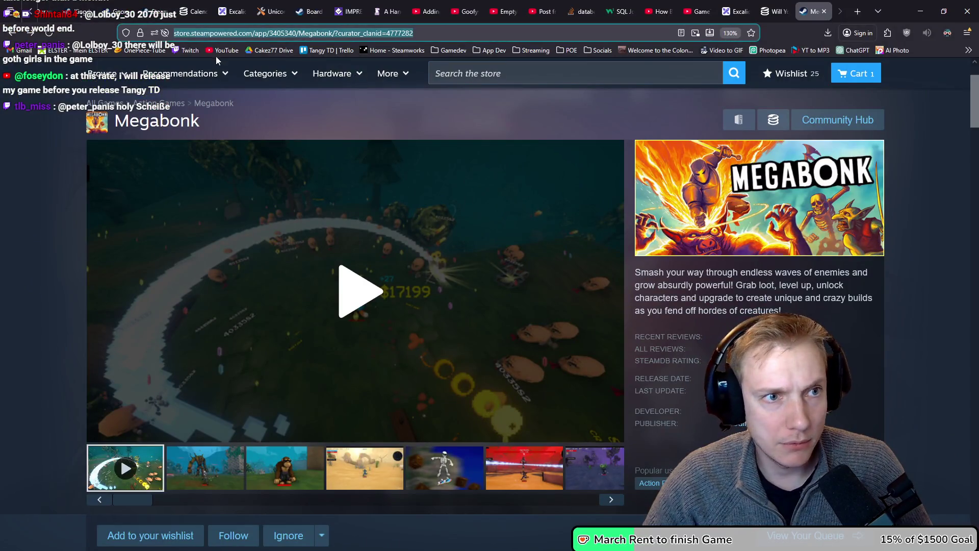
Search YouTube for 'game 3 weeks' and skim the results.
click(221, 51)
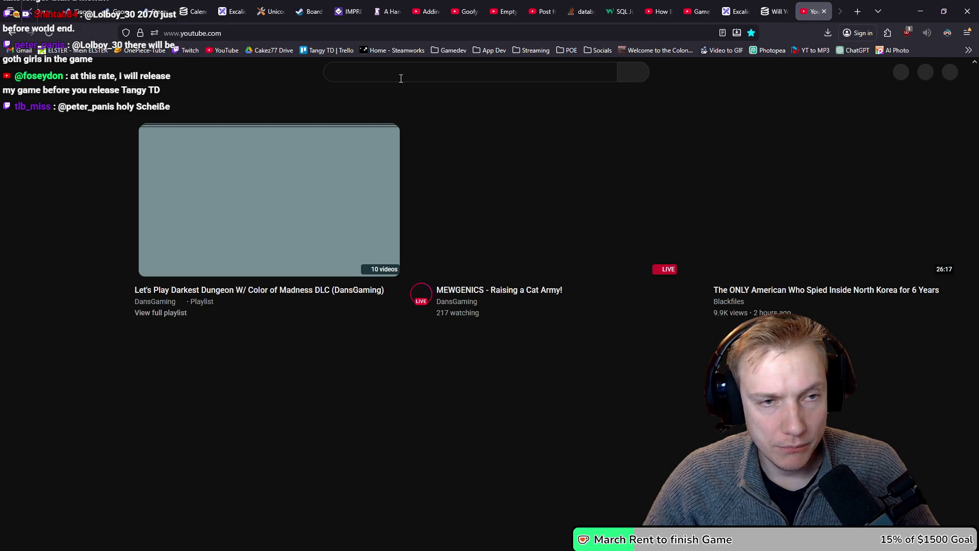
click(400, 78)
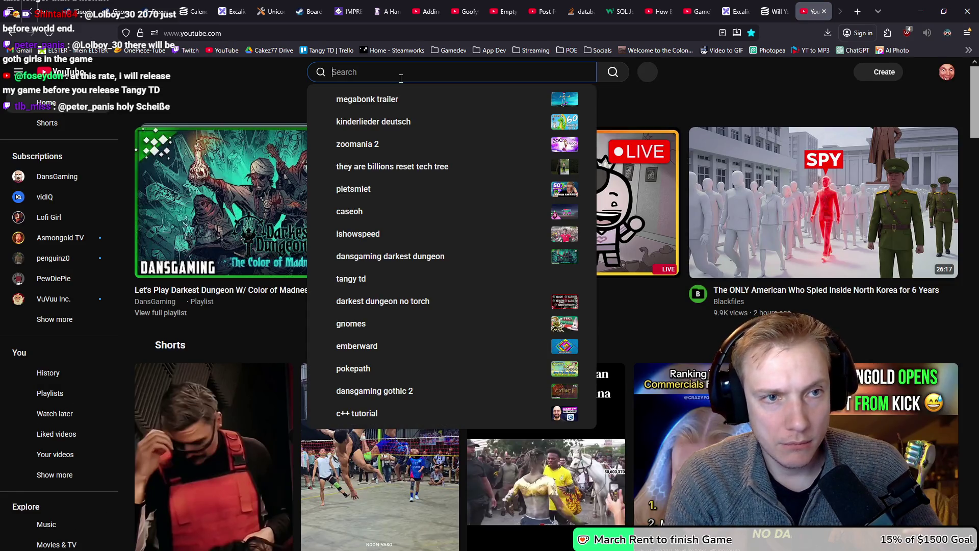
text(game 3 weeks)
key(Return)
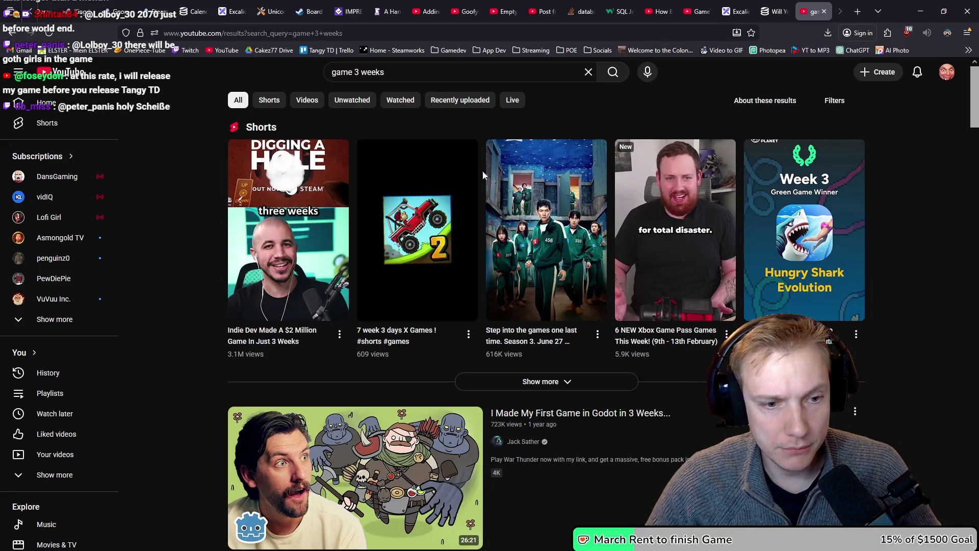
scroll(611, 292, down, 9)
scroll(582, 287, down, 12)
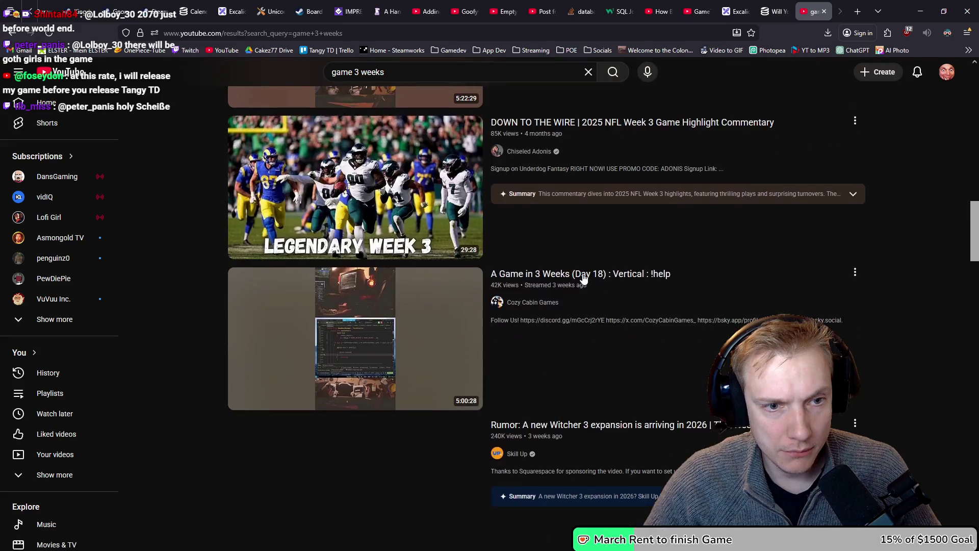
scroll(584, 280, up, 7)
Refine the search to 'game 3 weeks how much' and scroll through the videos.
click(406, 78)
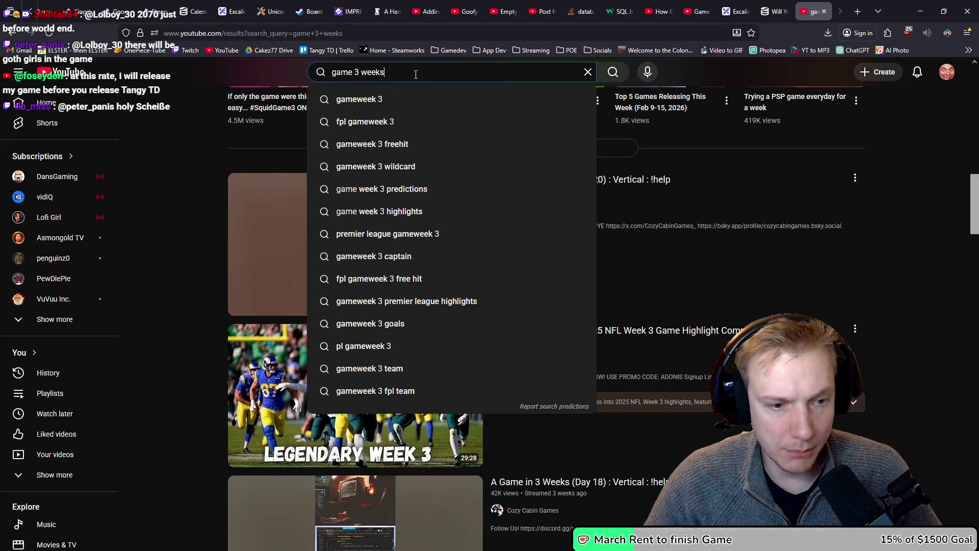
text( how much)
key(Return)
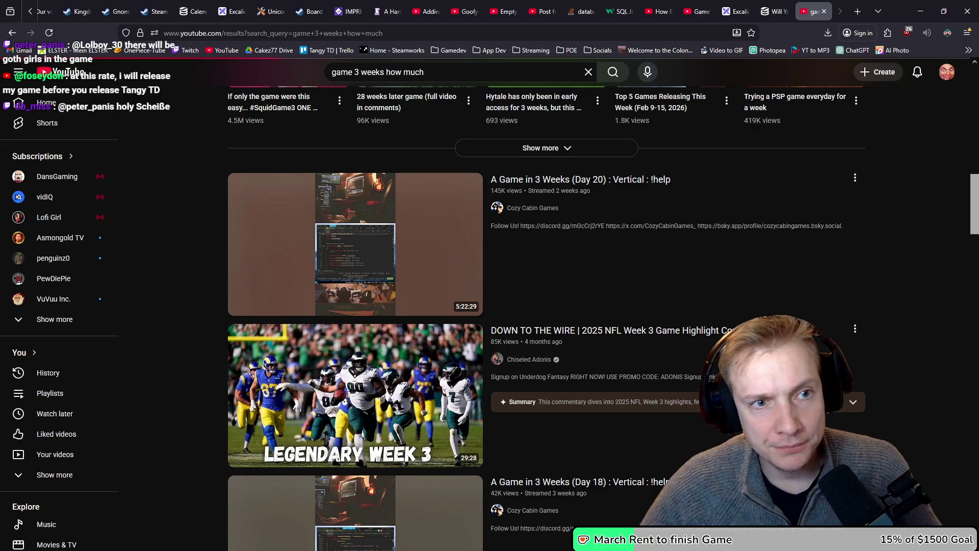
scroll(479, 339, down, 5)
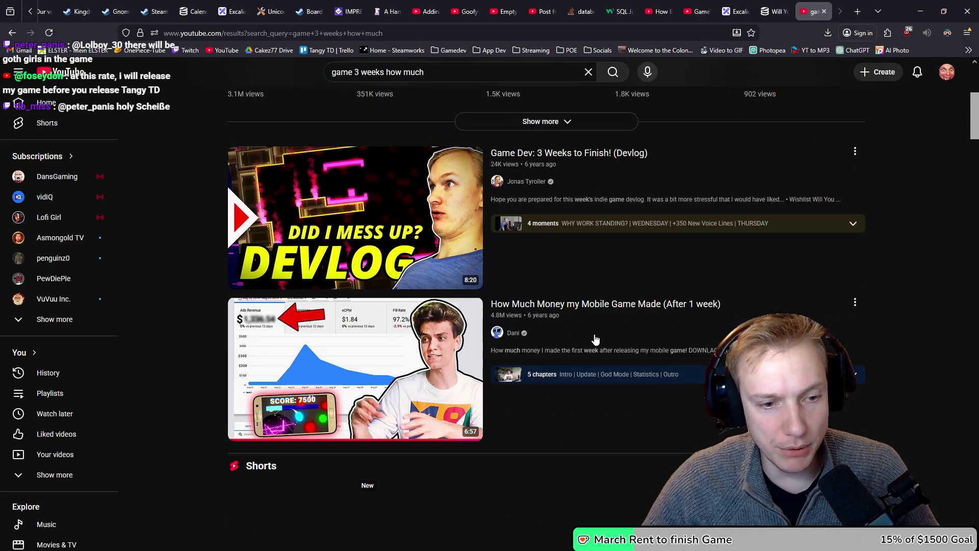
scroll(614, 310, down, 15)
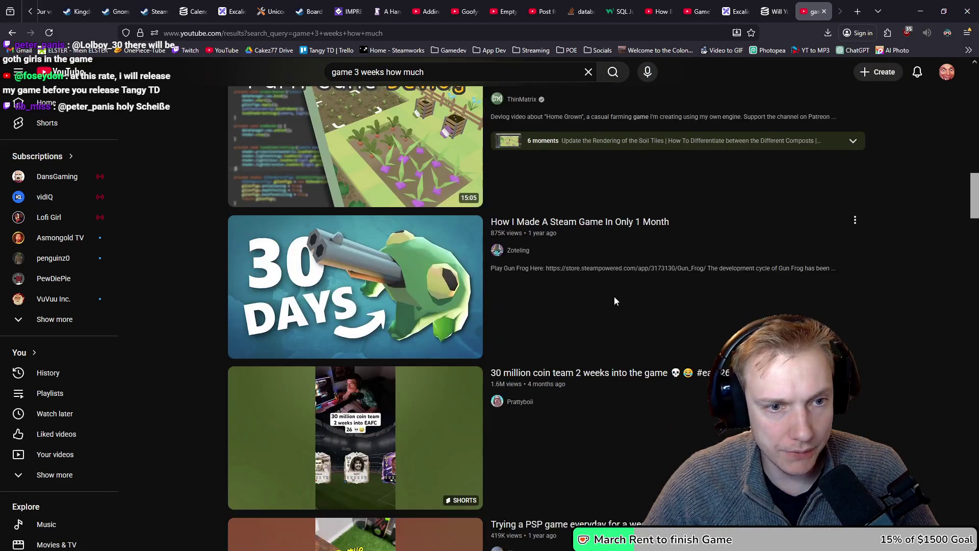
scroll(591, 303, up, 15)
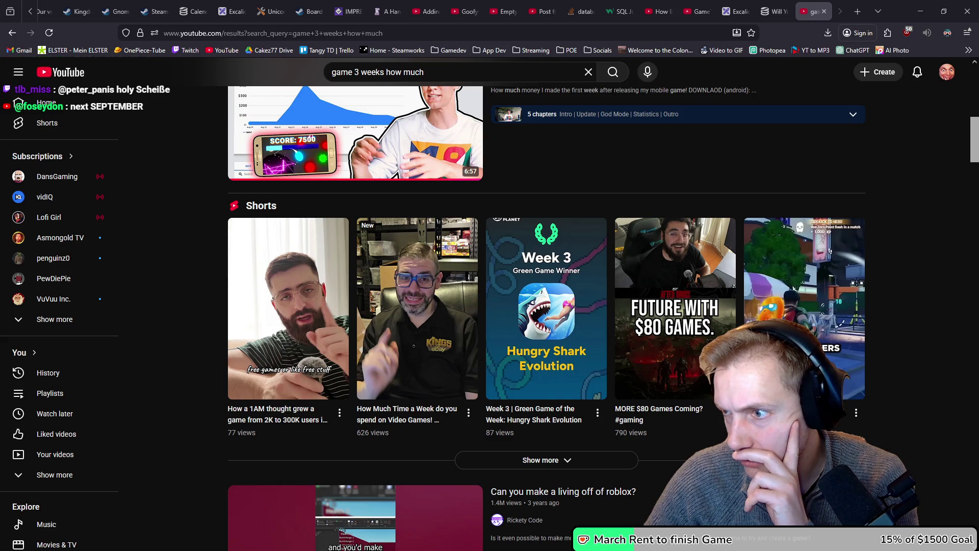
key(alt+Tab)
scroll(485, 299, down, 10)
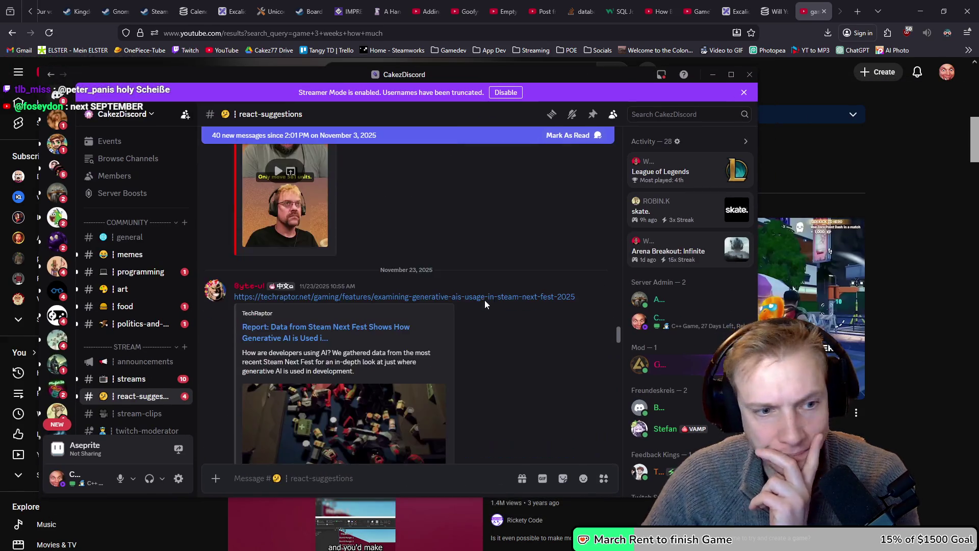
scroll(504, 289, down, 15)
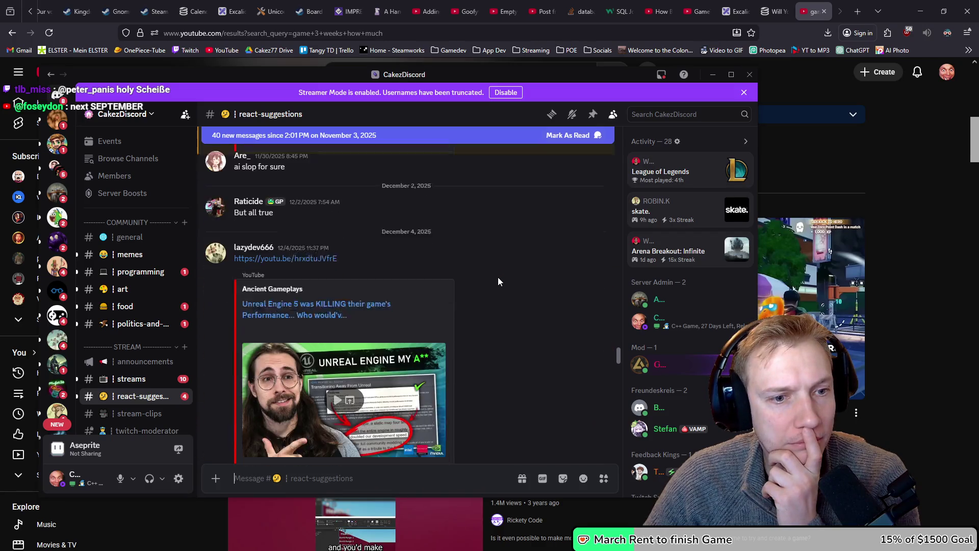
scroll(497, 286, down, 15)
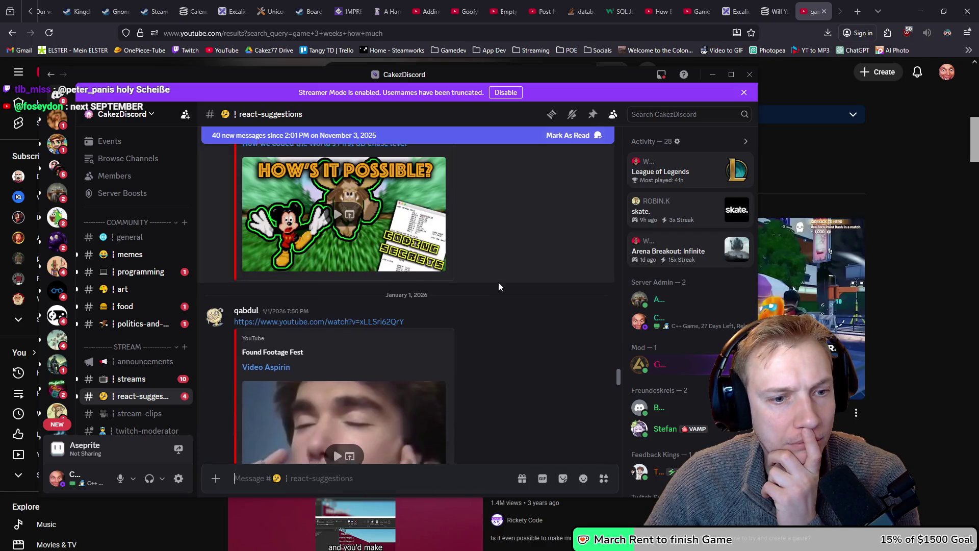
scroll(500, 287, down, 12)
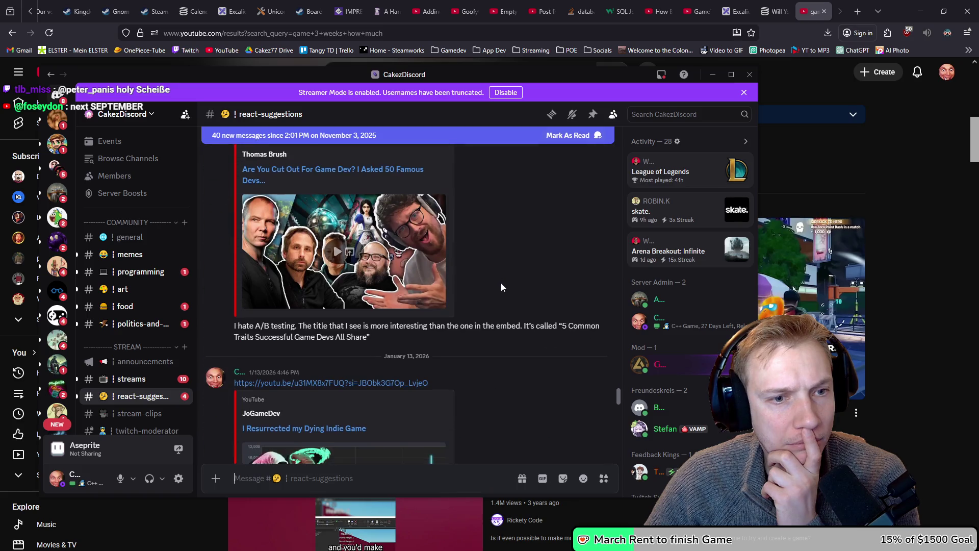
scroll(505, 285, down, 15)
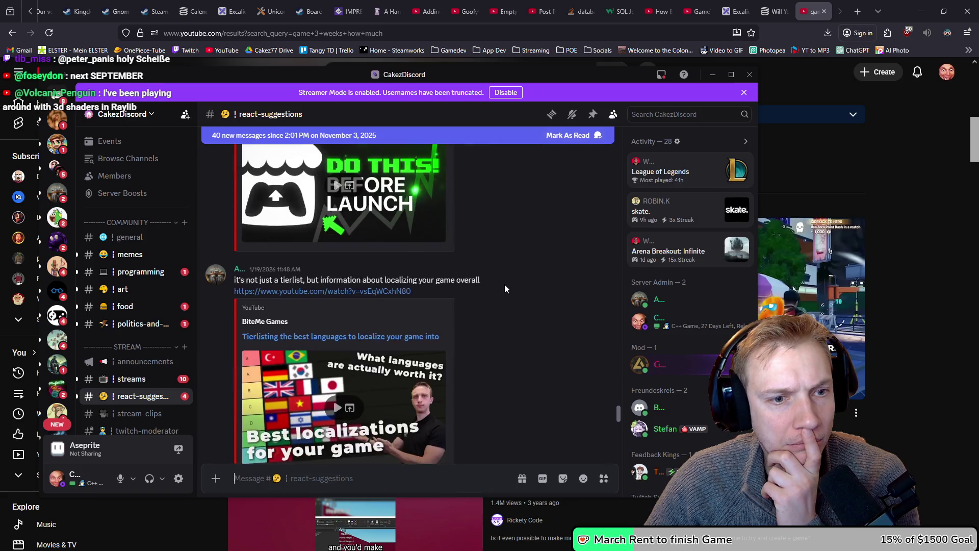
scroll(513, 273, down, 7)
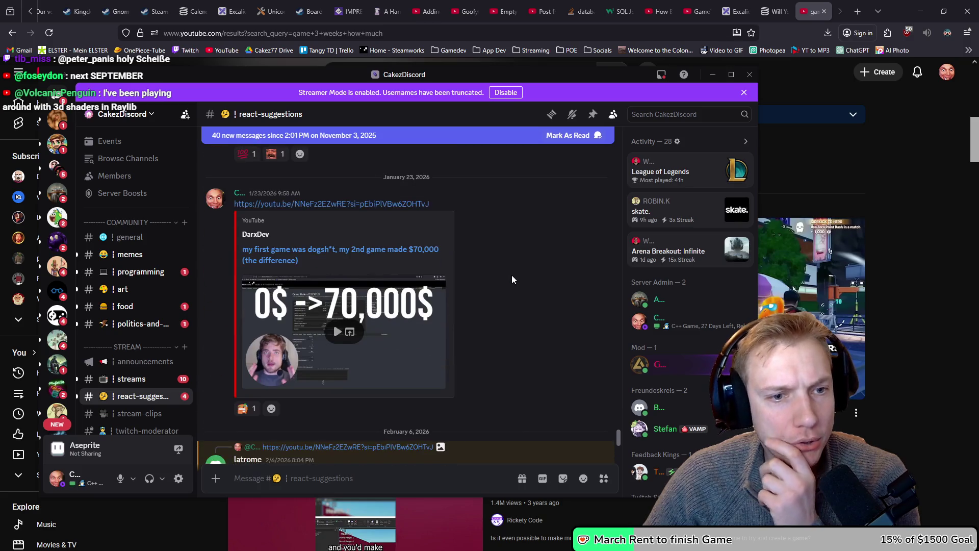
scroll(512, 274, up, 4)
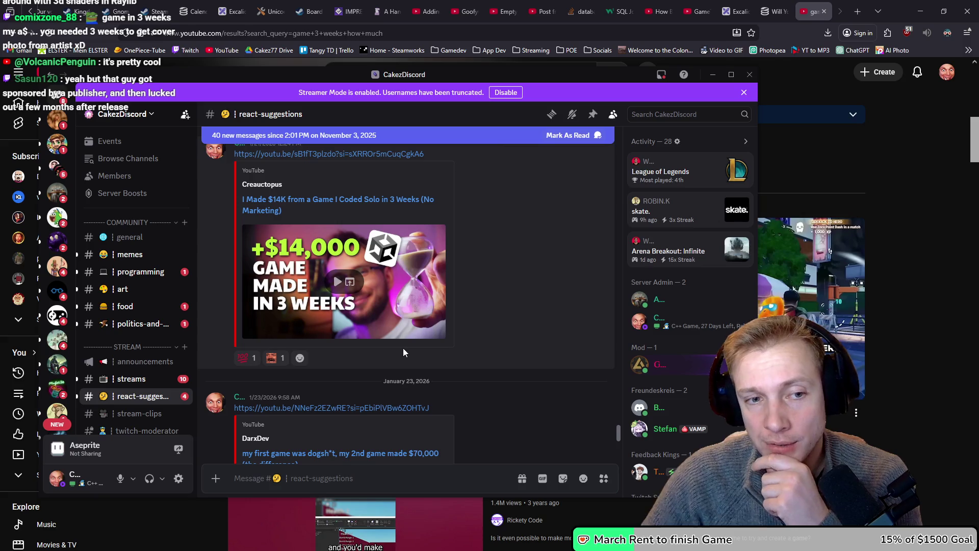
mouse_move(458, 80)
mouse_down()
mouse_move(502, 105)
mouse_move(978, 107)
mouse_up()
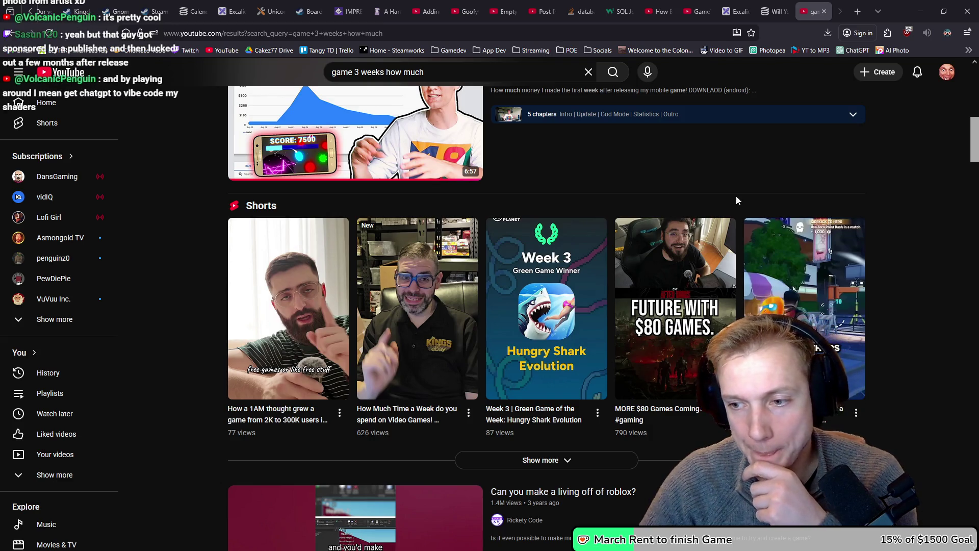
Scroll back up the YouTube results, return to Tangy TD, and close the node info panel.
mouse_move(605, 274)
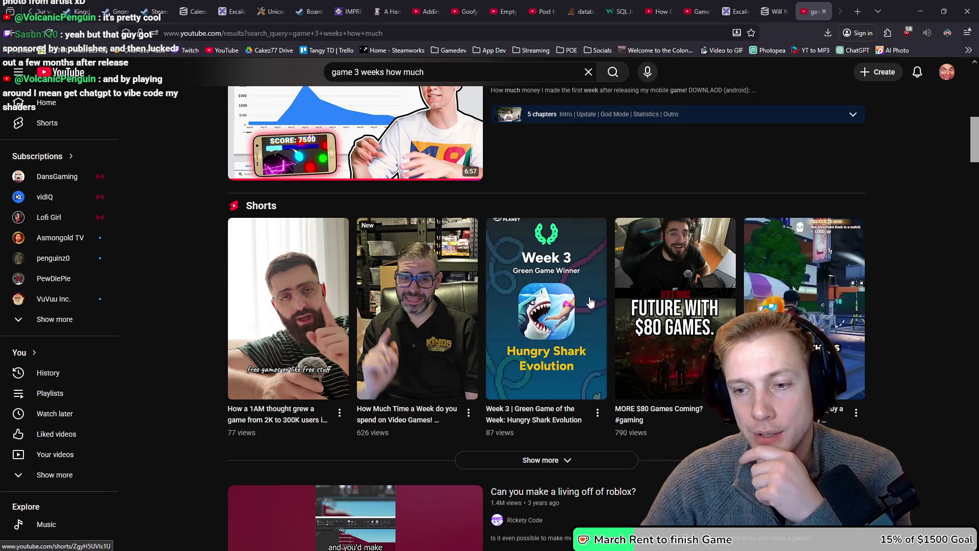
scroll(620, 248, up, 3)
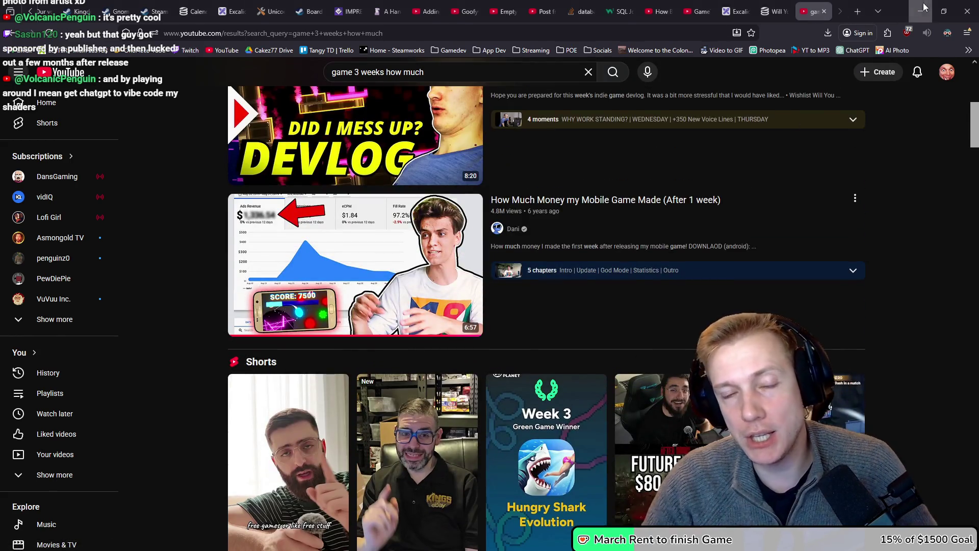
key(alt+Tab)
click(640, 302)
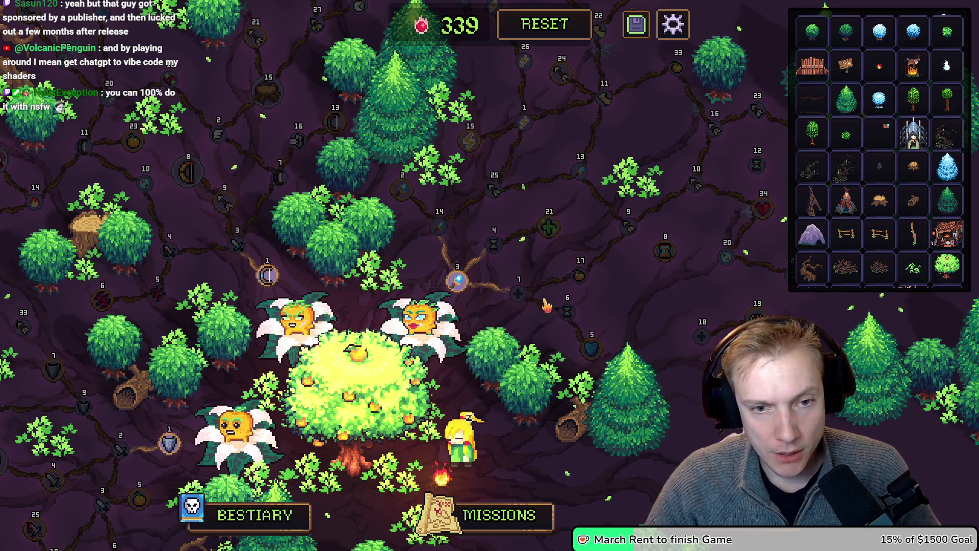
Pan around the skill-tree map to bring the Armor node into view.
mouse_move(528, 305)
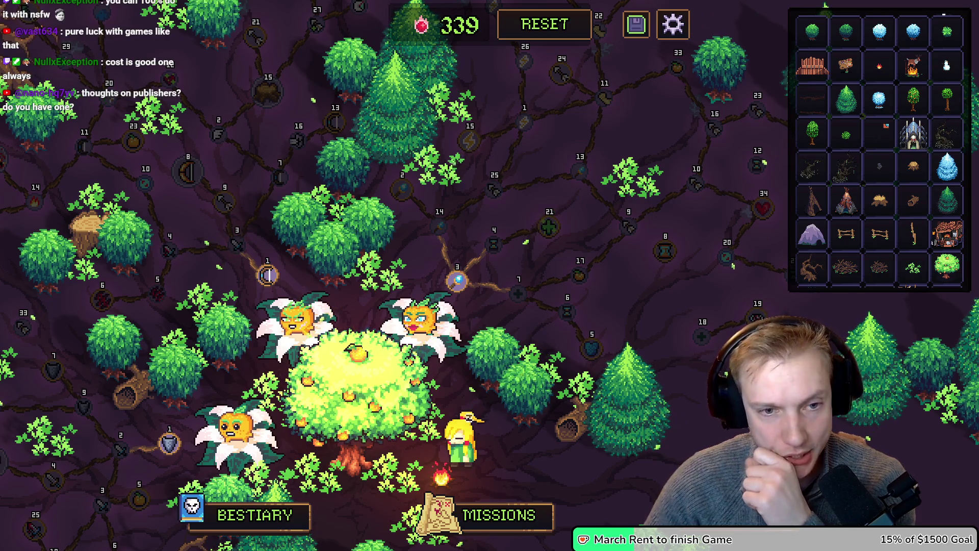
drag(649, 299, 643, 297)
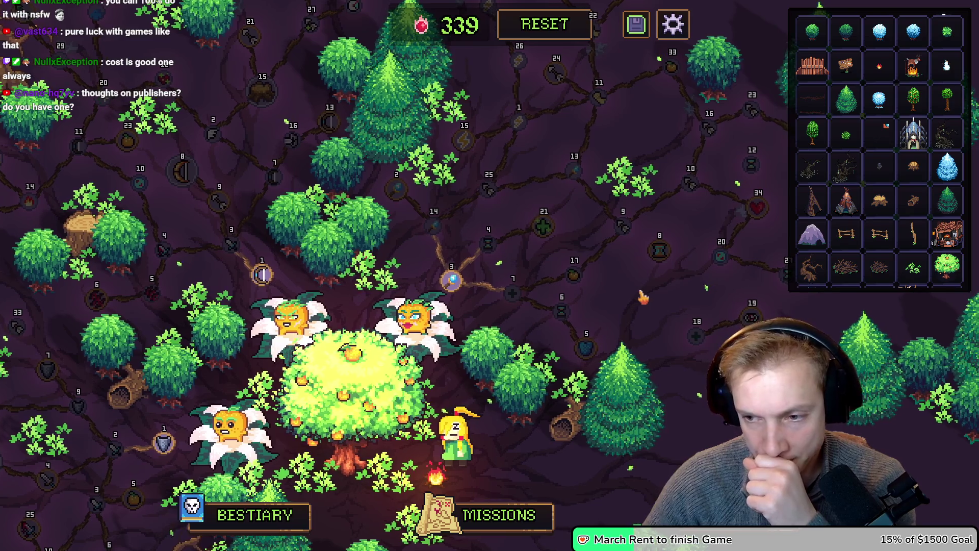
mouse_move(575, 275)
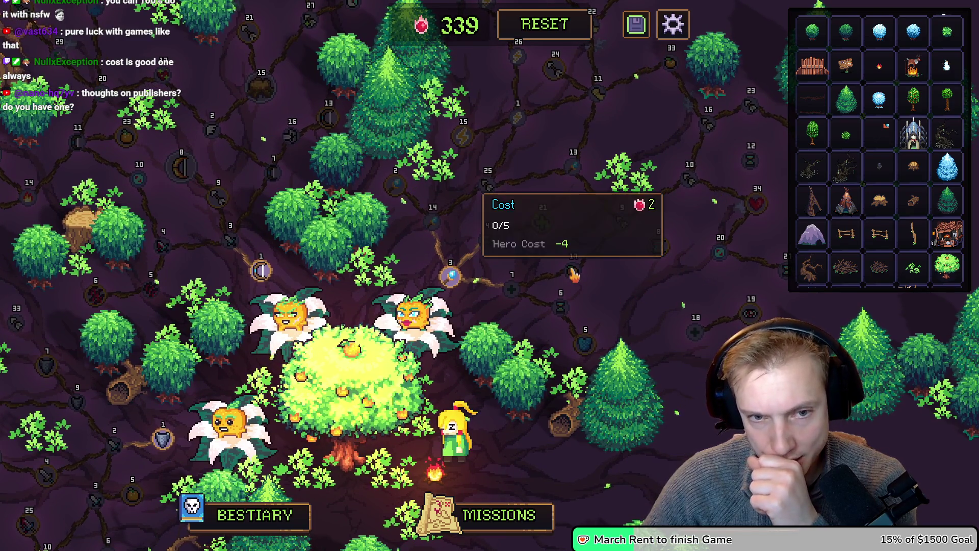
mouse_move(589, 337)
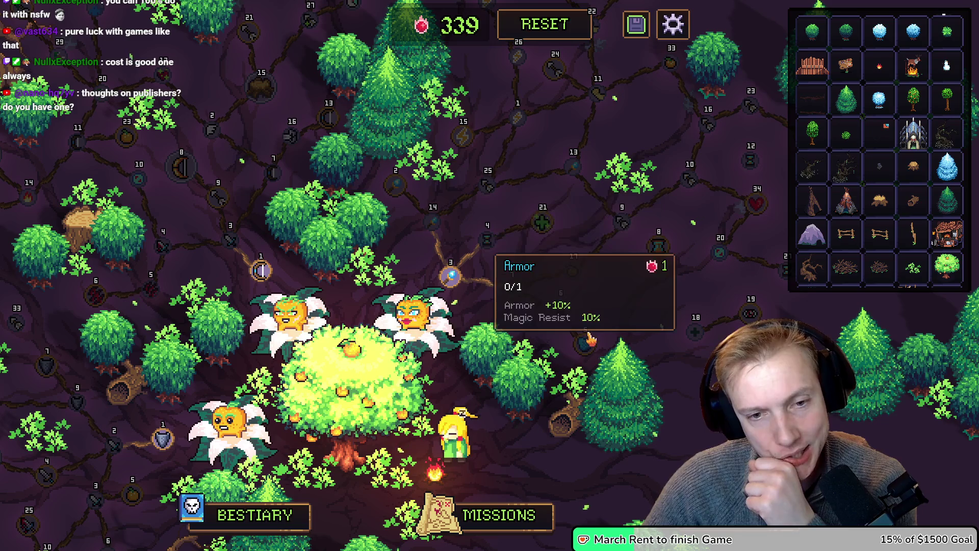
key(a)
key(s)
mouse_move(275, 382)
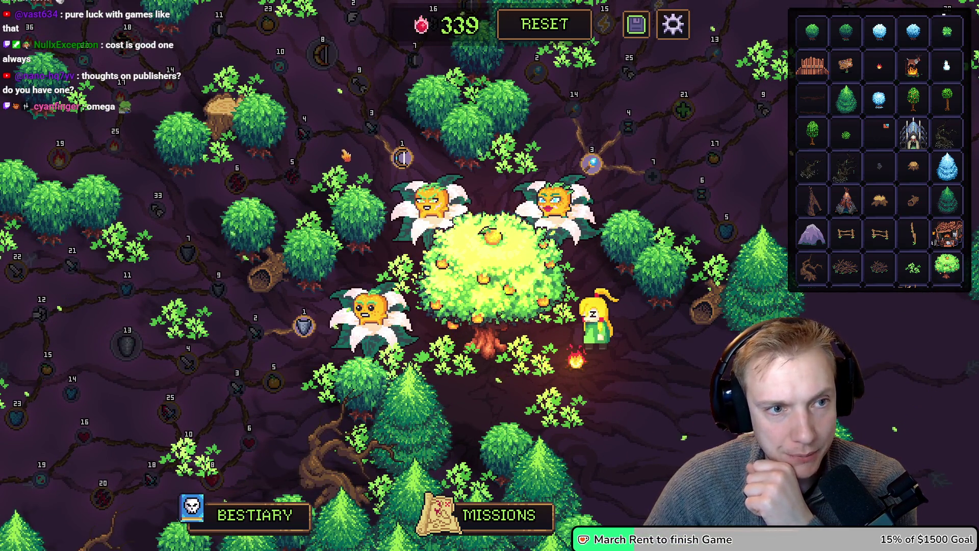
key(w)
mouse_move(276, 104)
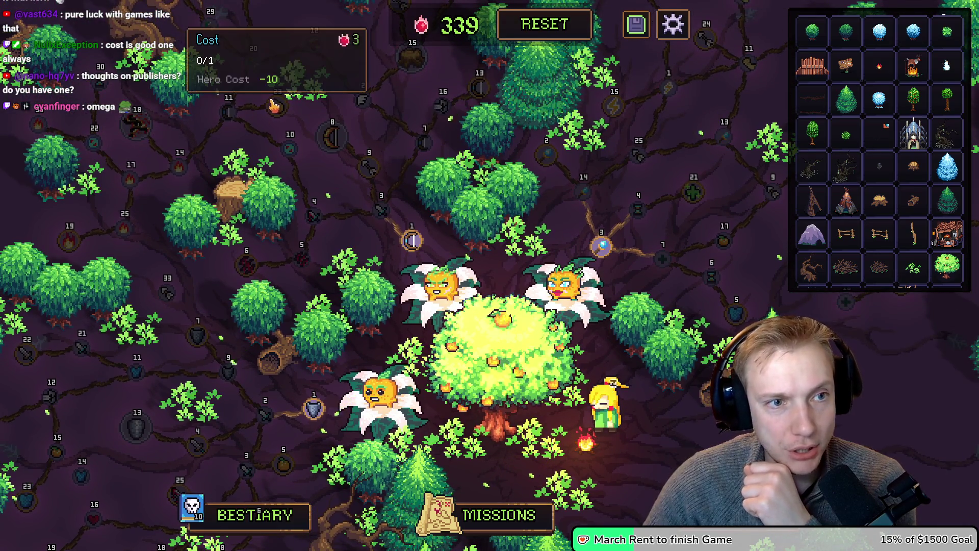
mouse_move(734, 313)
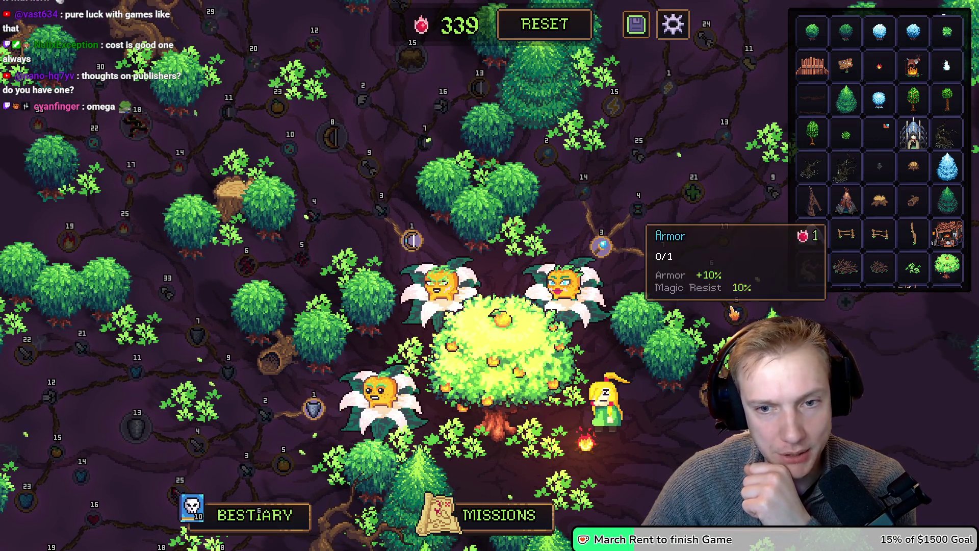
drag(734, 312, 619, 289)
Open the Armor node's editor, delete its Magic Resist stat, and list Armor's stat types.
click(620, 289)
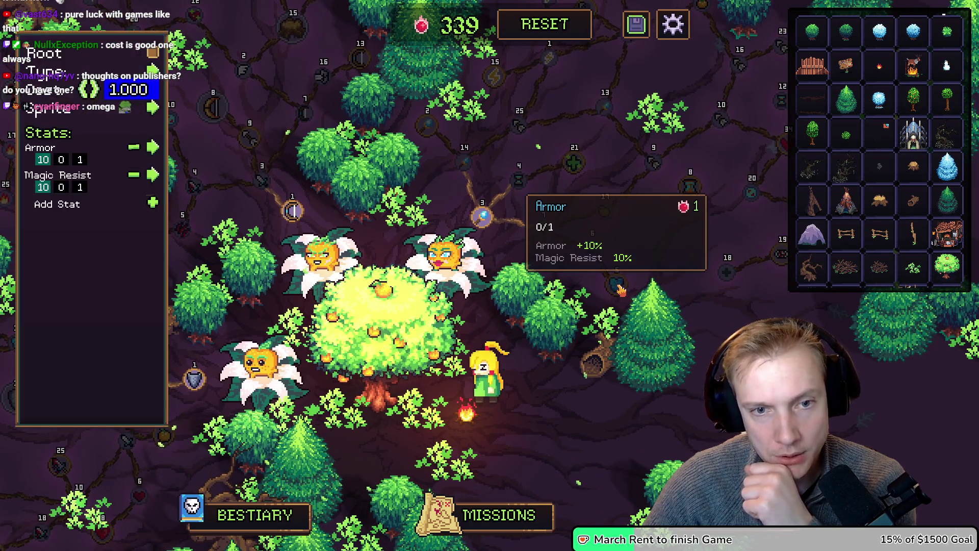
click(134, 175)
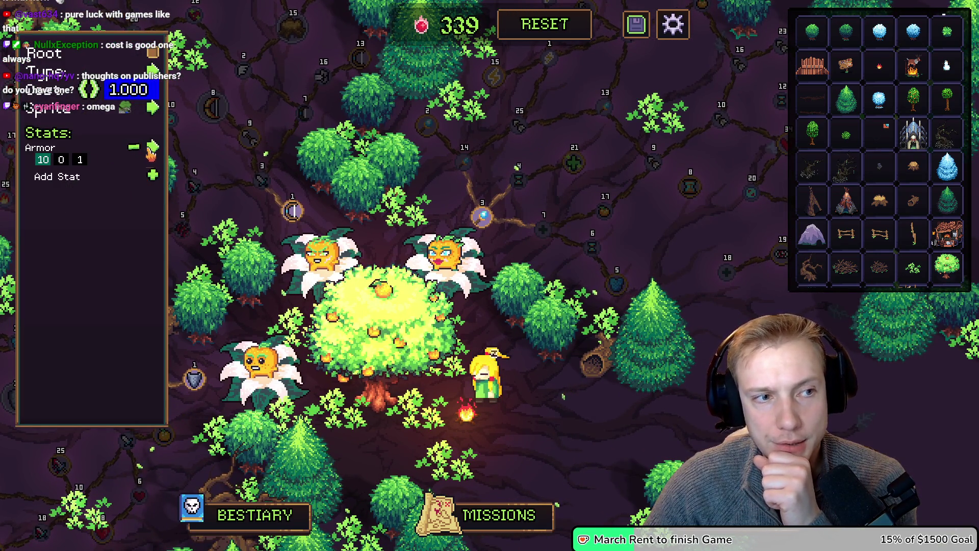
click(151, 149)
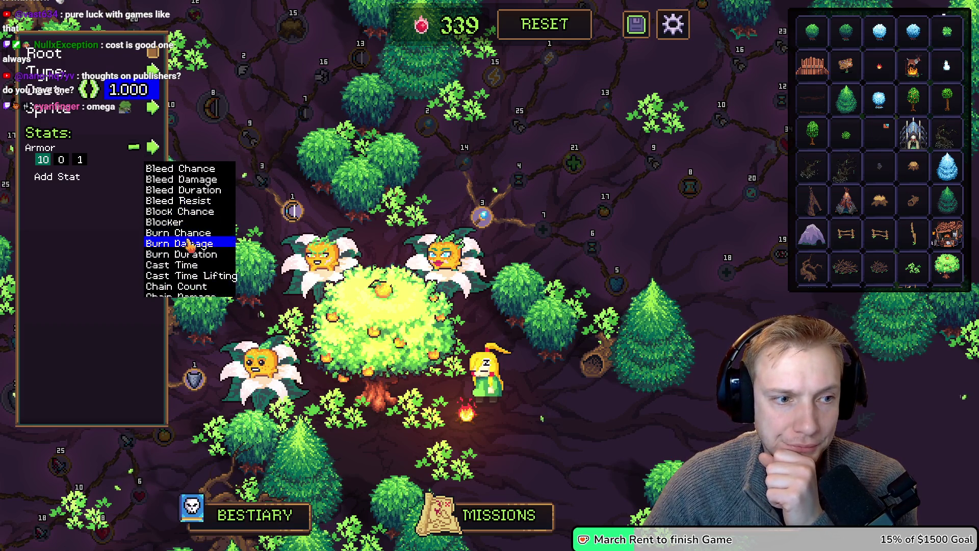
Change the node's stat from Armor to Cost in the stat list.
scroll(189, 250, down, 1)
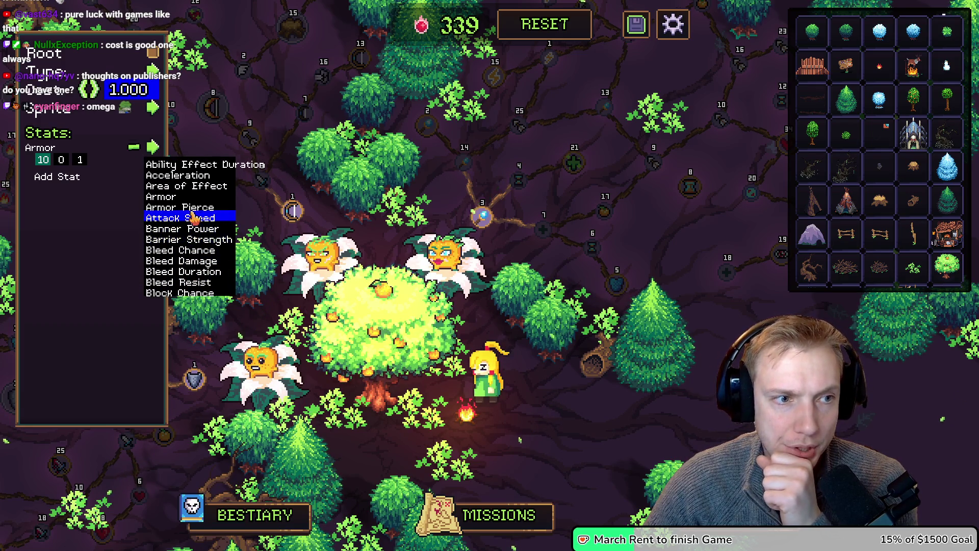
scroll(193, 219, down, 2)
scroll(191, 217, down, 9)
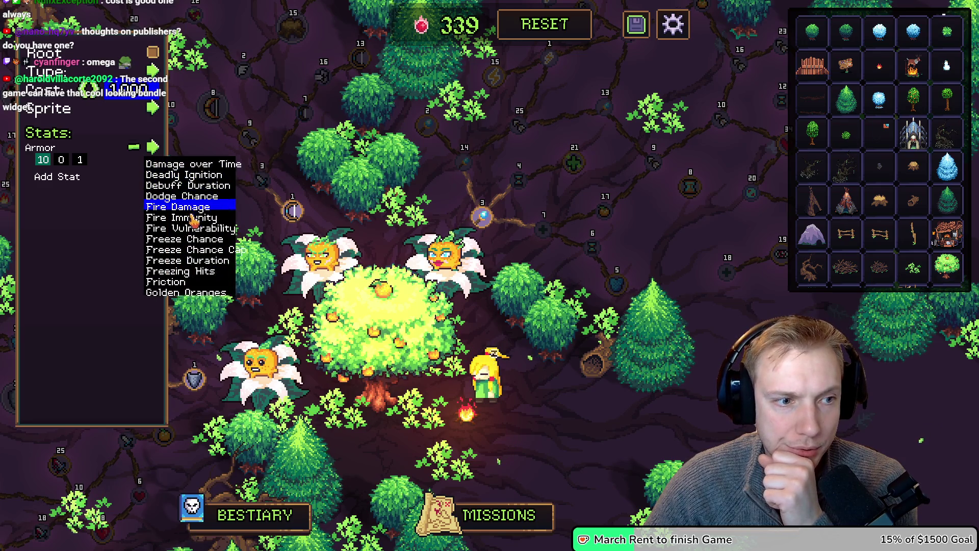
scroll(190, 211, up, 2)
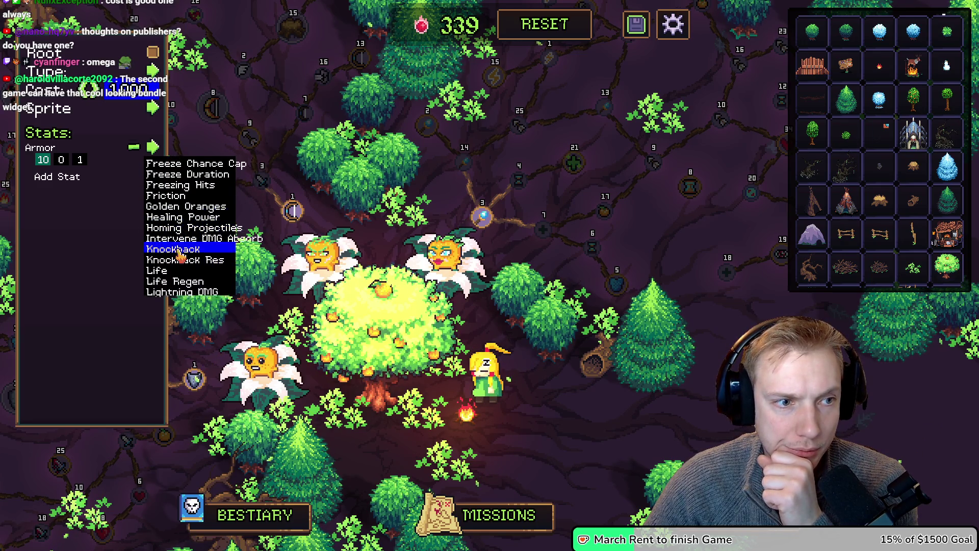
scroll(175, 237, up, 4)
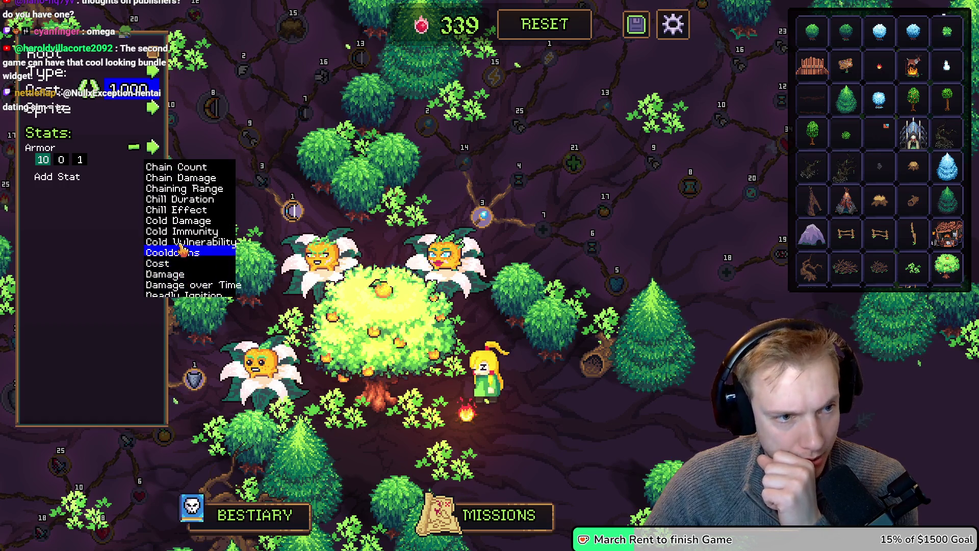
scroll(182, 250, up, 3)
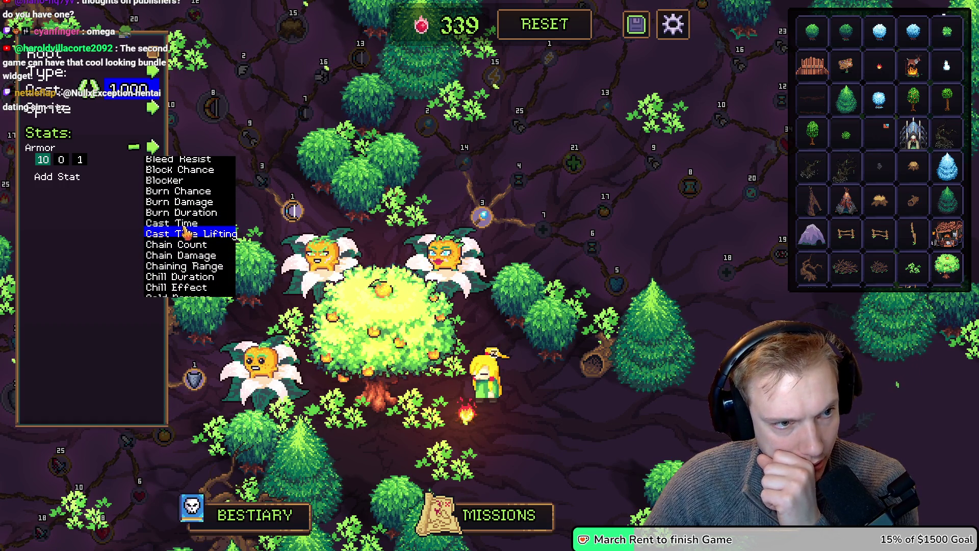
scroll(186, 232, up, 2)
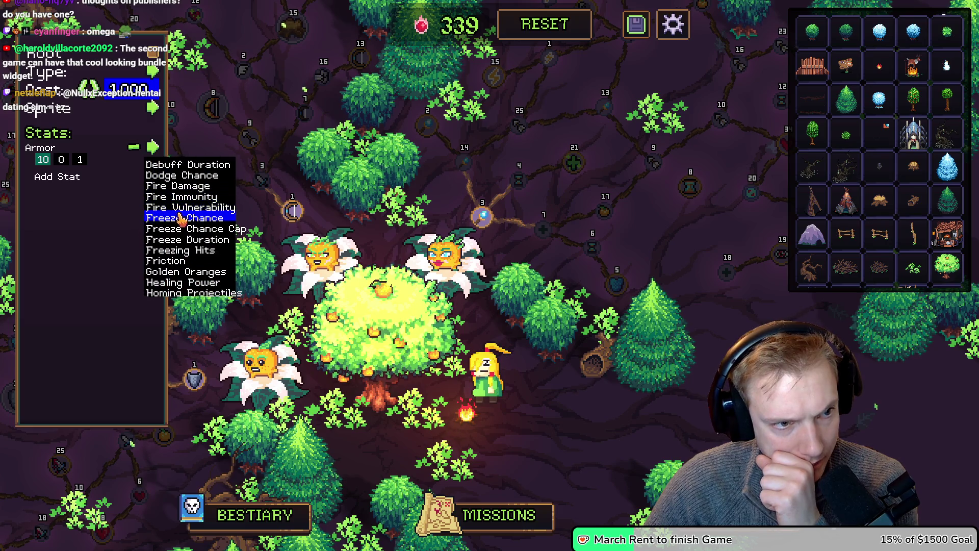
scroll(181, 218, up, 2)
click(159, 187)
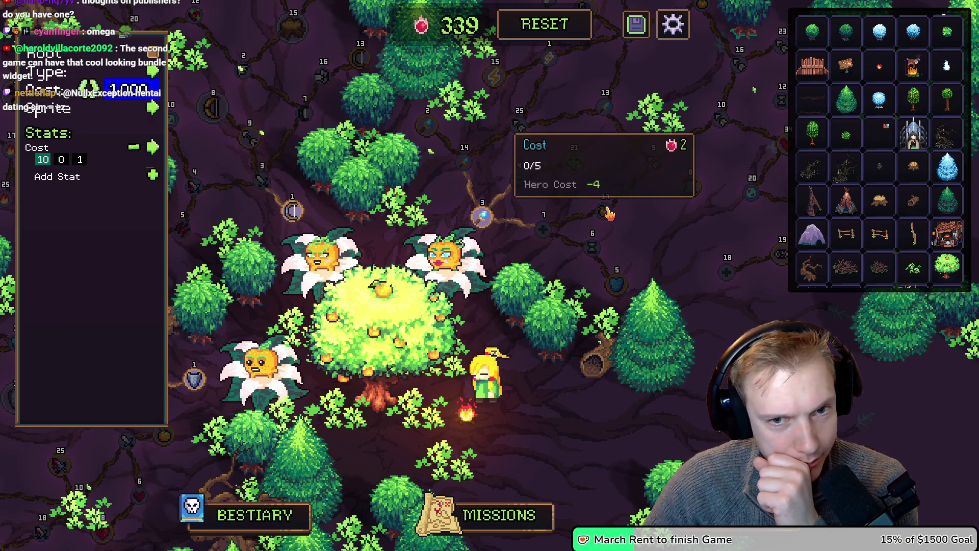
Set the Cost value to -10, leaving the node sprite unchanged.
mouse_move(617, 289)
click(42, 160)
text(0)
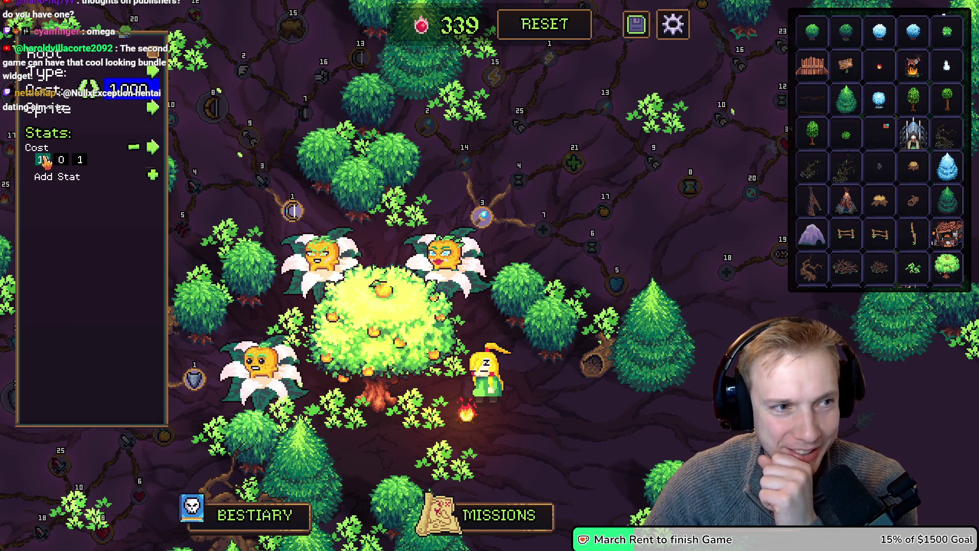
click(40, 162)
text(-9)
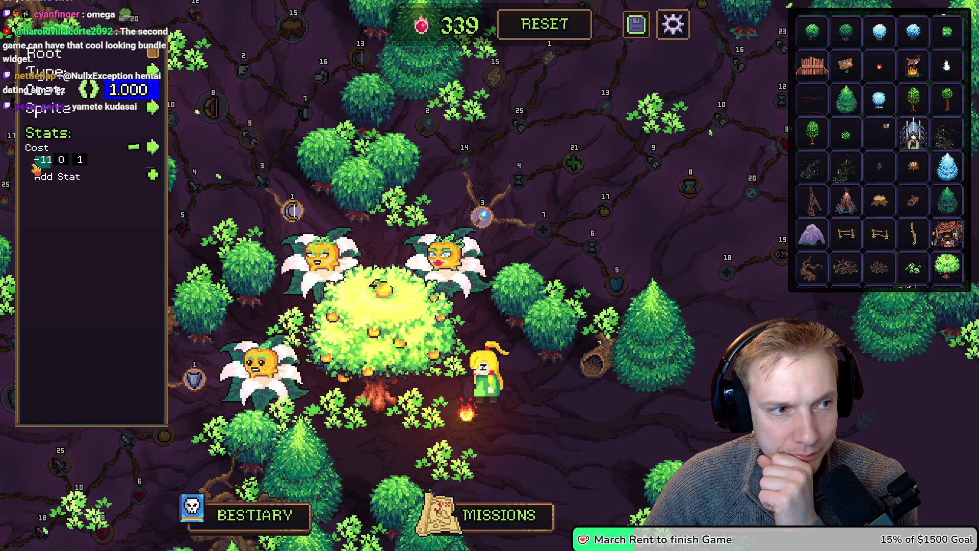
key(BackSpace)
text(10)
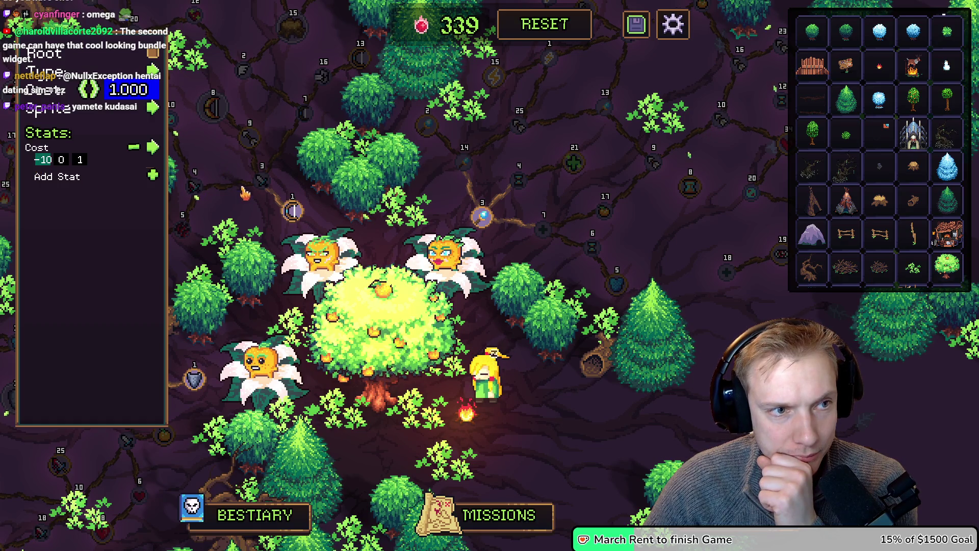
mouse_move(618, 285)
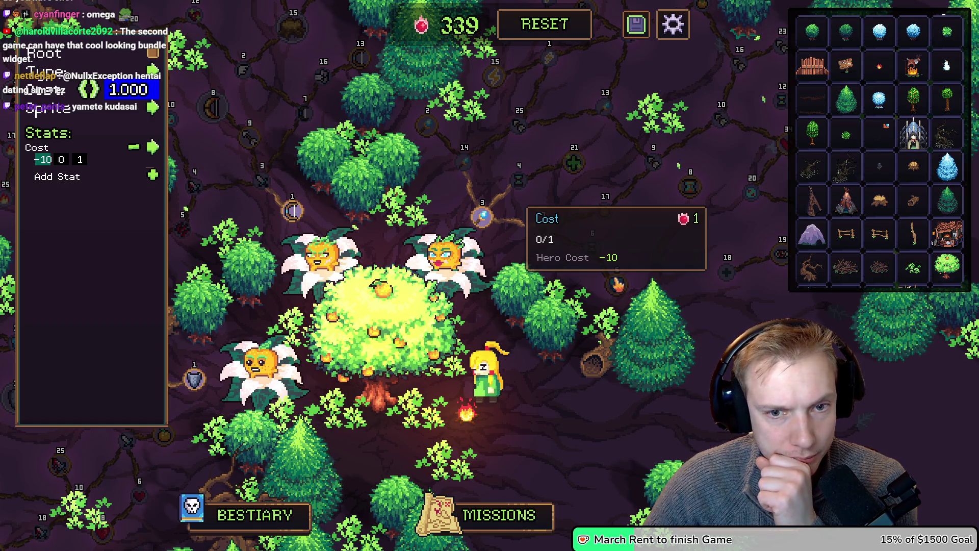
click(153, 106)
click(227, 233)
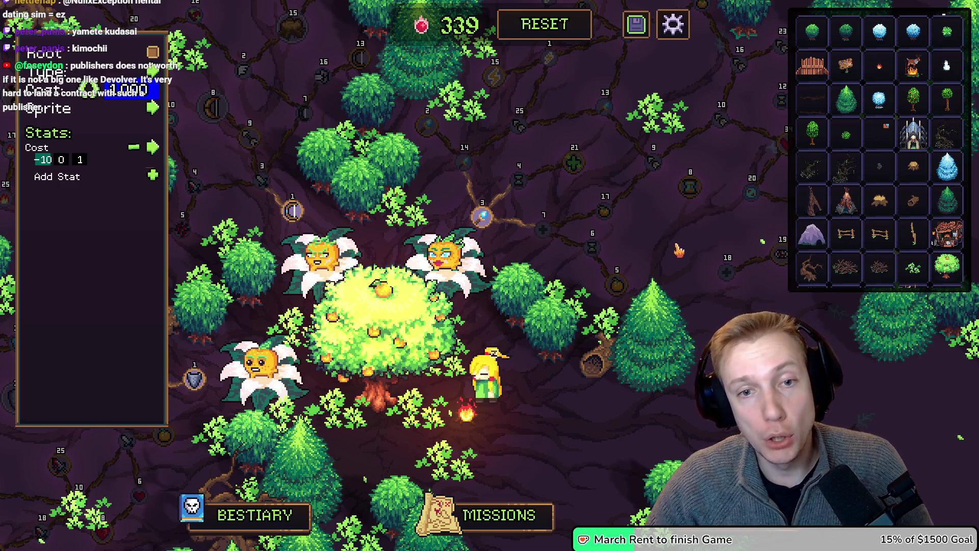
Pan the skill-tree map and close the node editor with Escape.
mouse_move(681, 245)
mouse_down()
mouse_move(615, 263)
mouse_move(648, 274)
mouse_move(662, 301)
mouse_up()
key(Escape)
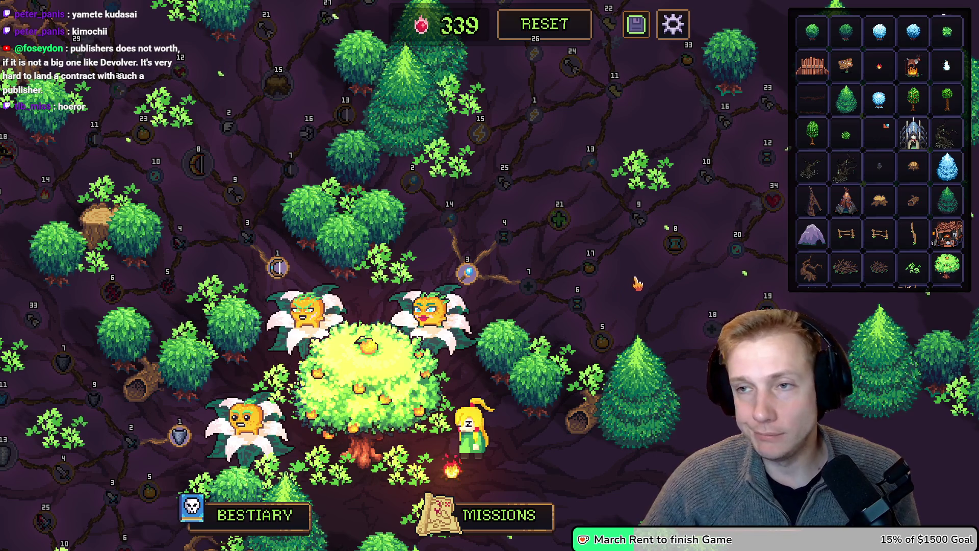
Open the Cooldowns node's editor and its list of stat types.
key(s)
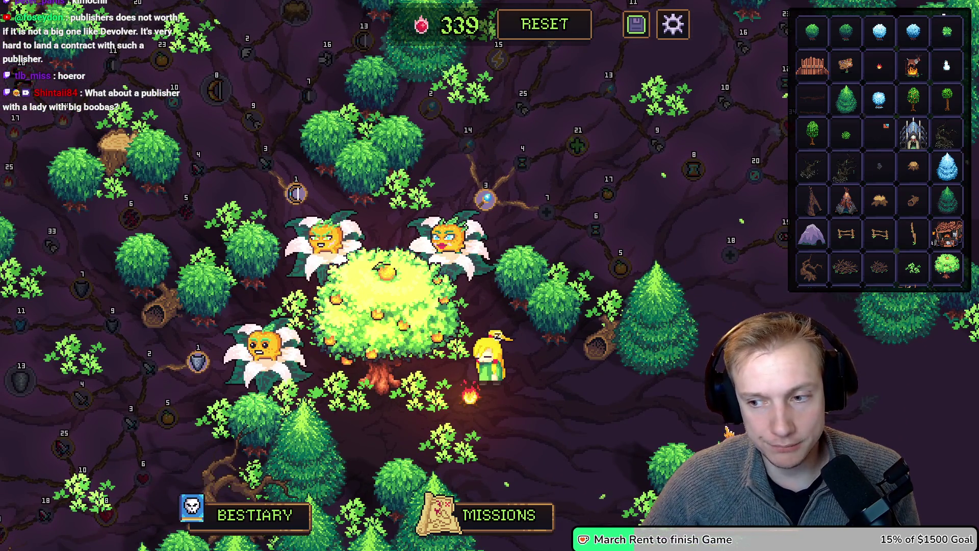
key(d)
key(w)
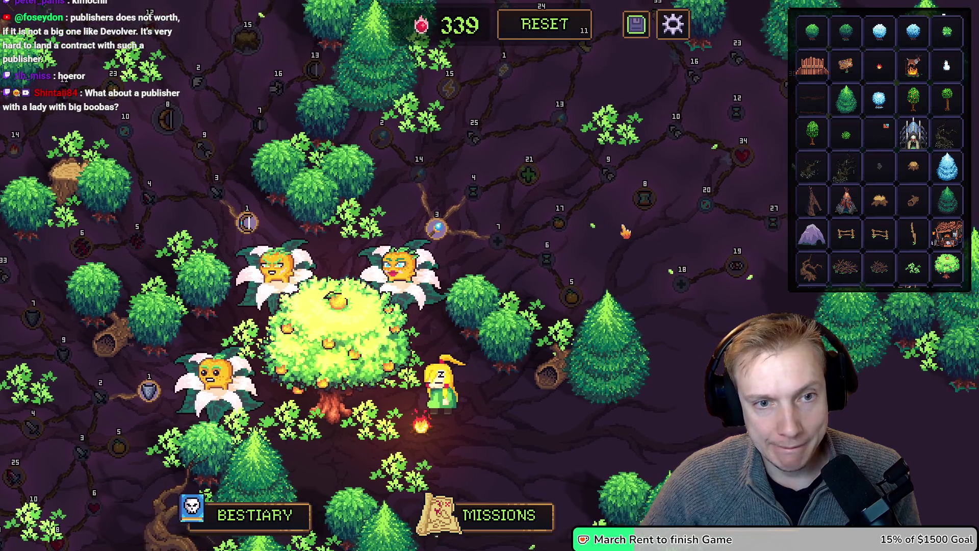
mouse_move(547, 262)
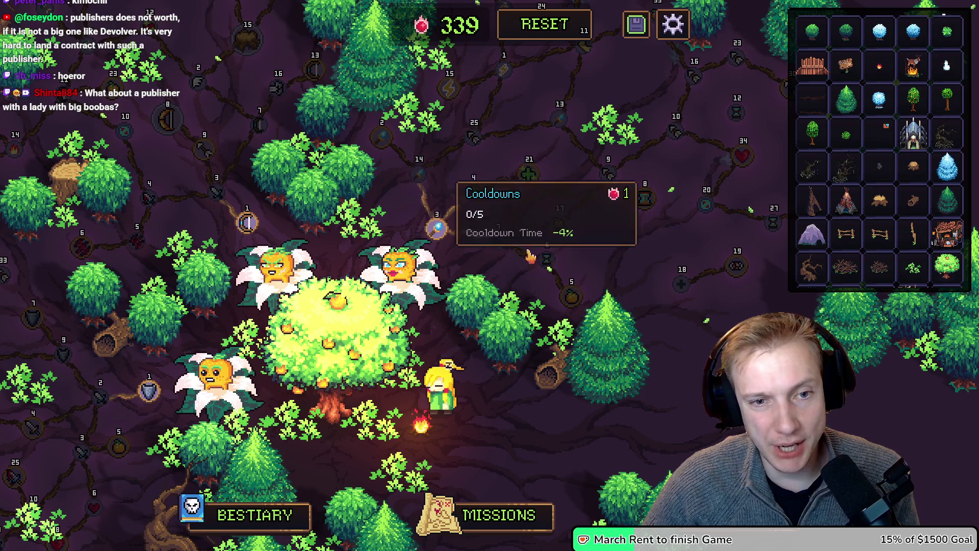
click(547, 259)
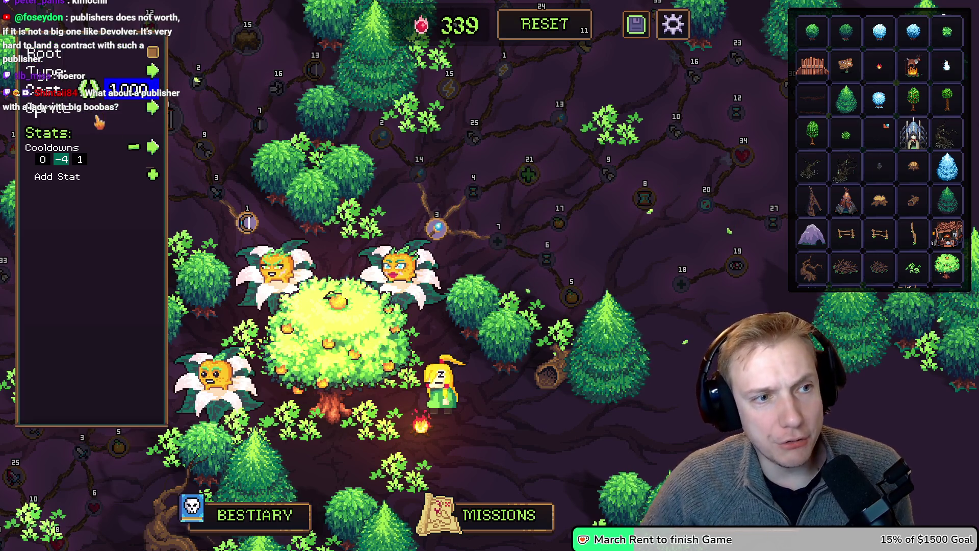
click(153, 148)
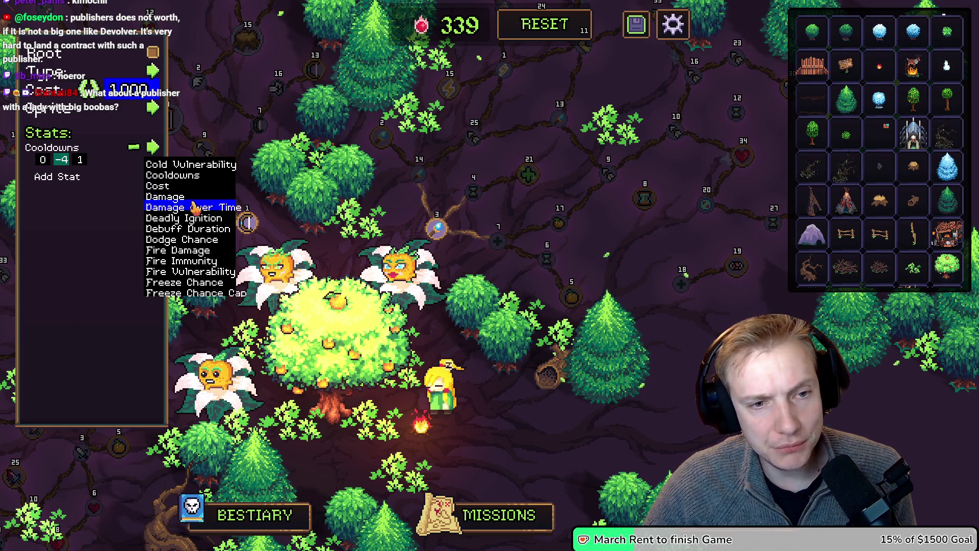
Load the Attack Speed node into the editor, then switch back to the Cooldowns node.
mouse_move(470, 198)
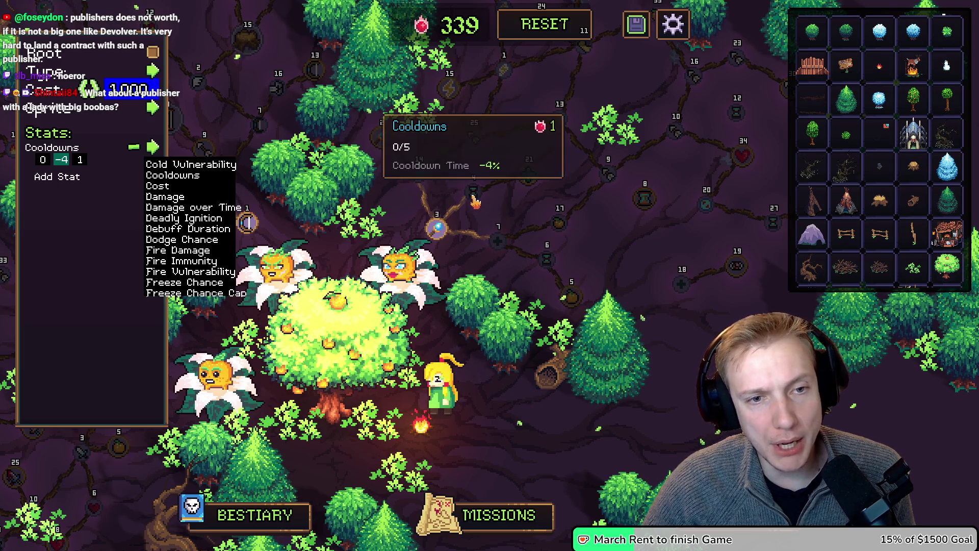
mouse_move(548, 264)
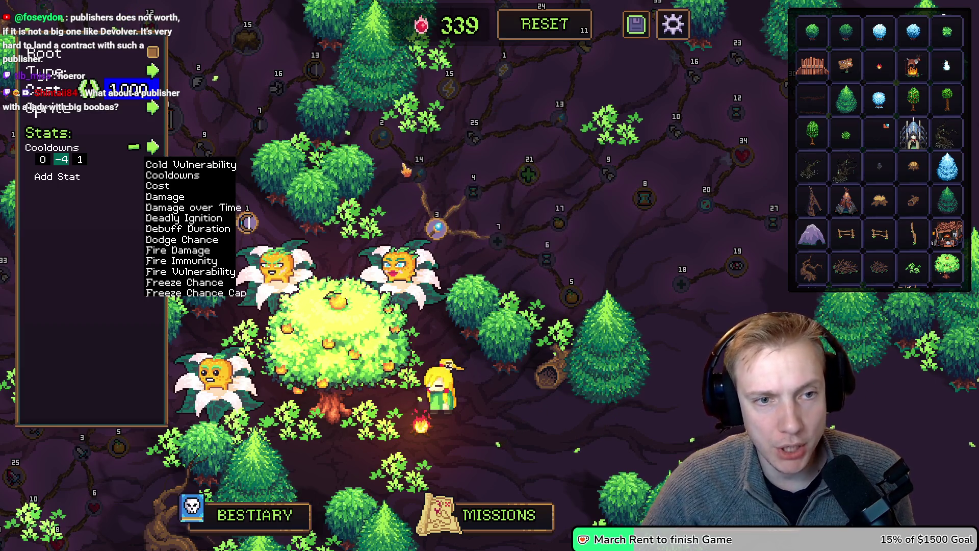
mouse_move(422, 176)
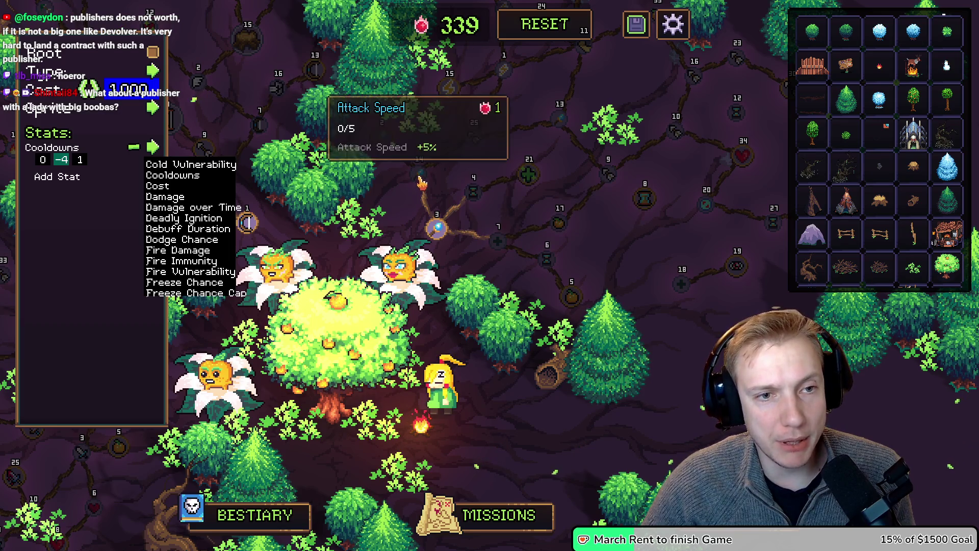
click(421, 180)
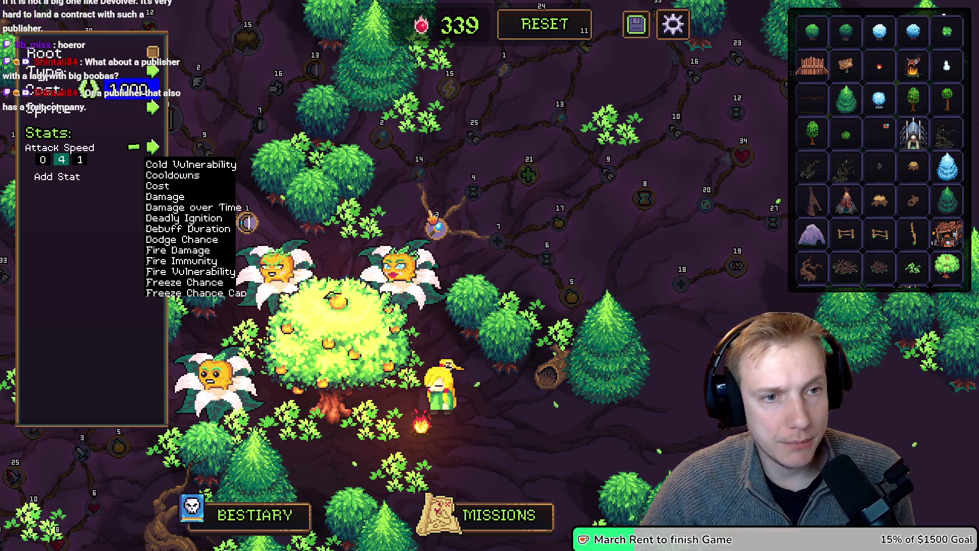
mouse_move(436, 224)
click(173, 175)
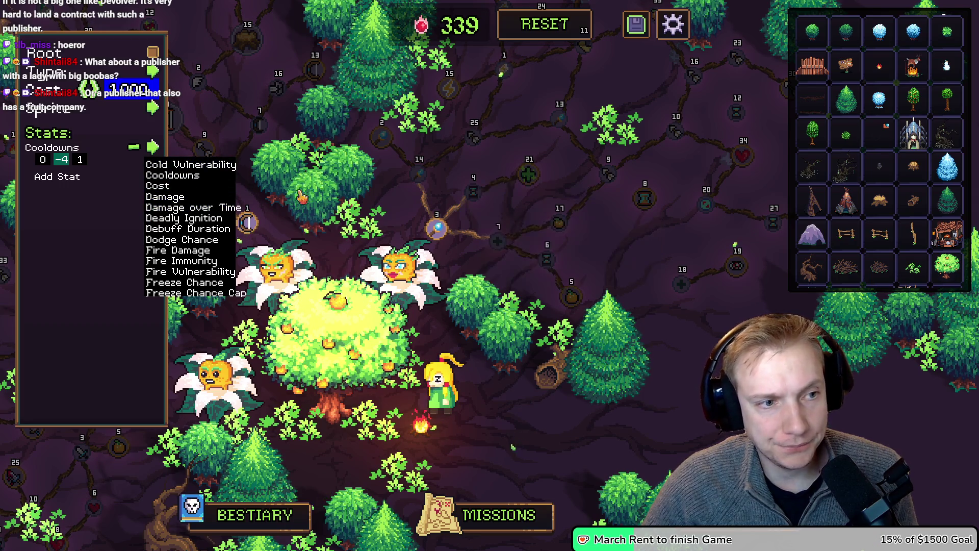
scroll(202, 225, up, 4)
scroll(201, 225, up, 5)
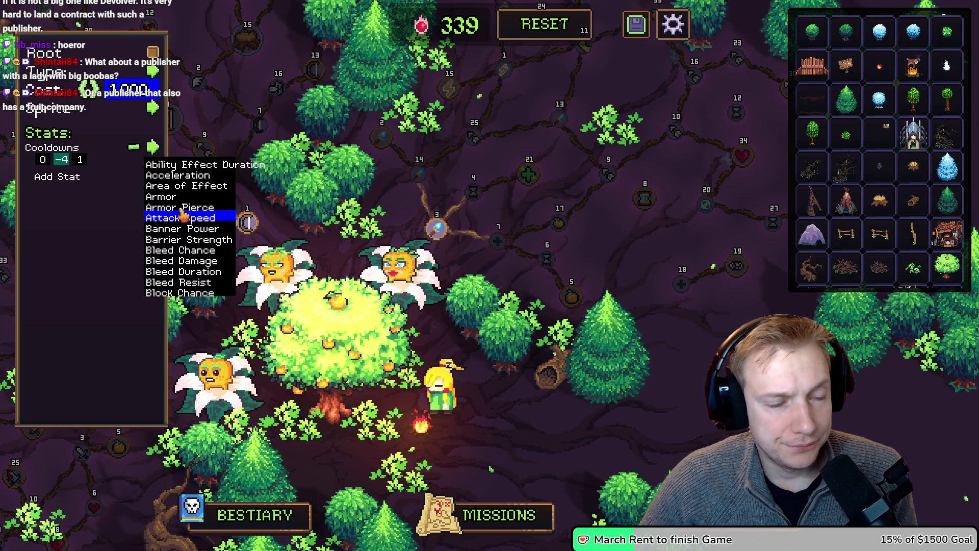
mouse_move(384, 138)
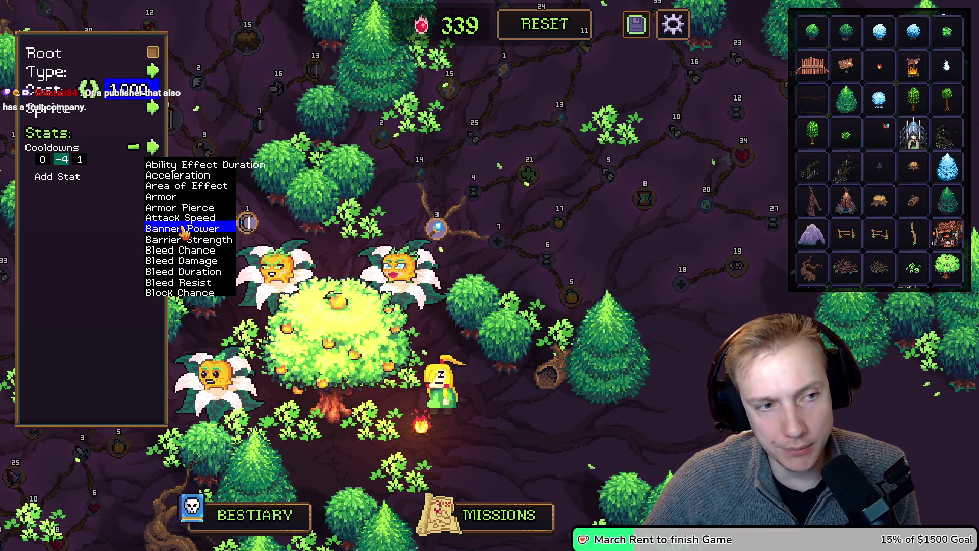
mouse_move(402, 266)
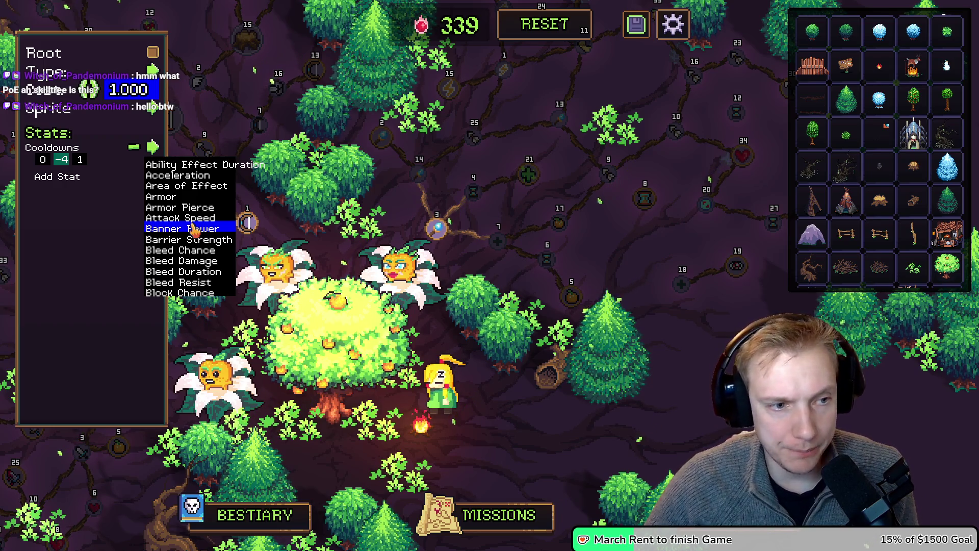
mouse_move(520, 243)
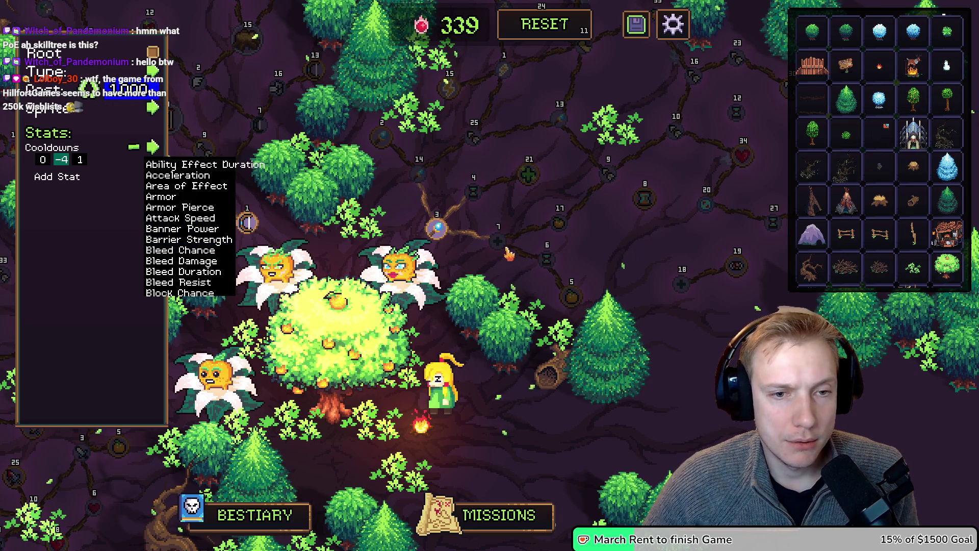
mouse_move(475, 196)
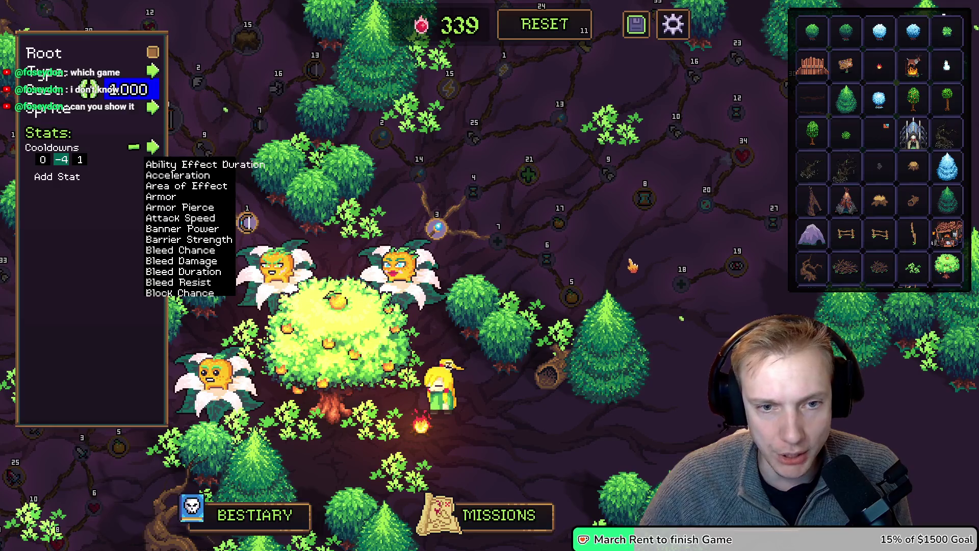
Hide and restore the node editor, load the Cost node, then return to the Cooldowns node.
key(Escape)
mouse_move(554, 265)
key(Escape)
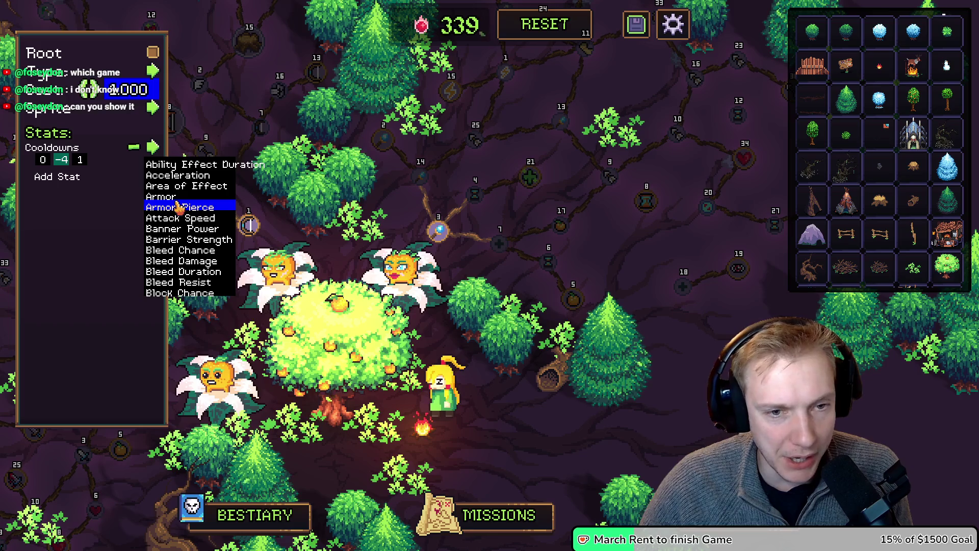
scroll(191, 239, down, 7)
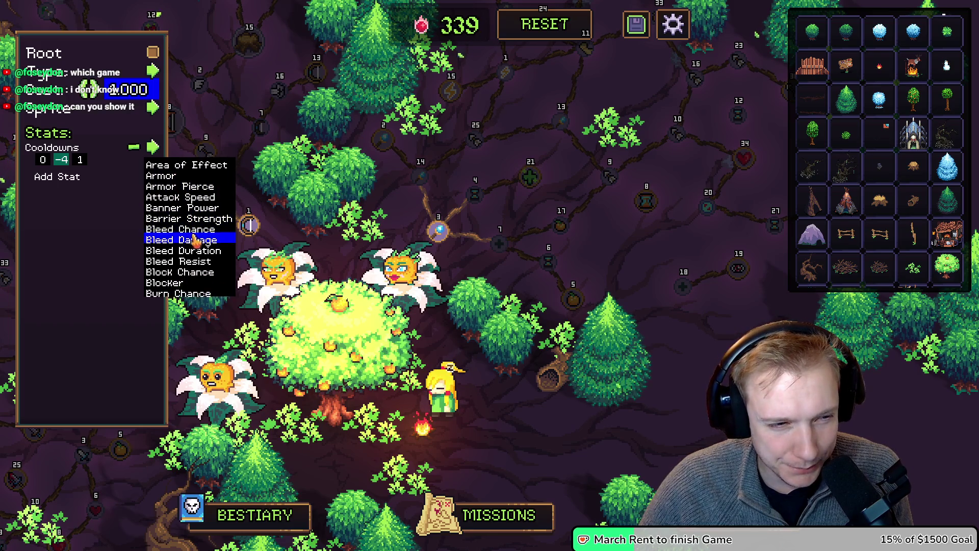
scroll(195, 240, down, 1)
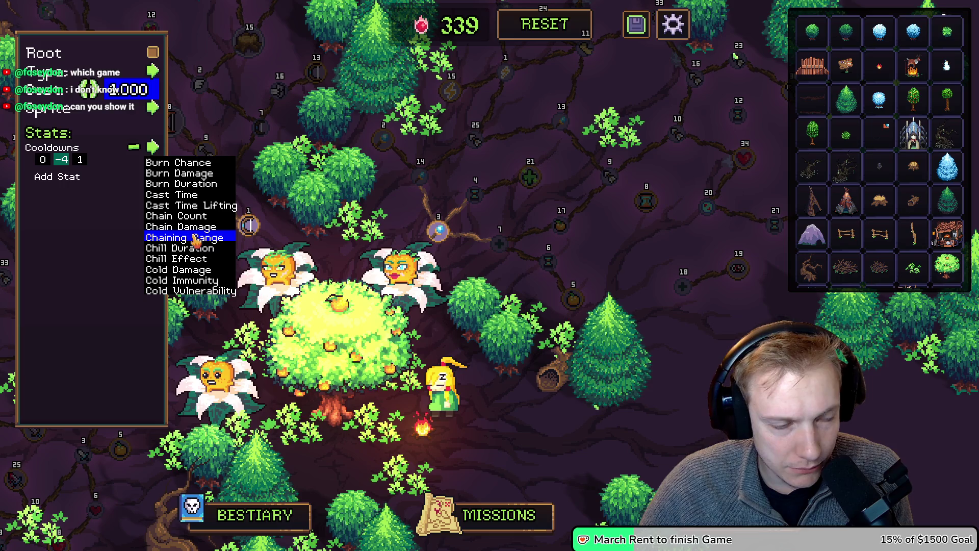
scroll(214, 239, down, 5)
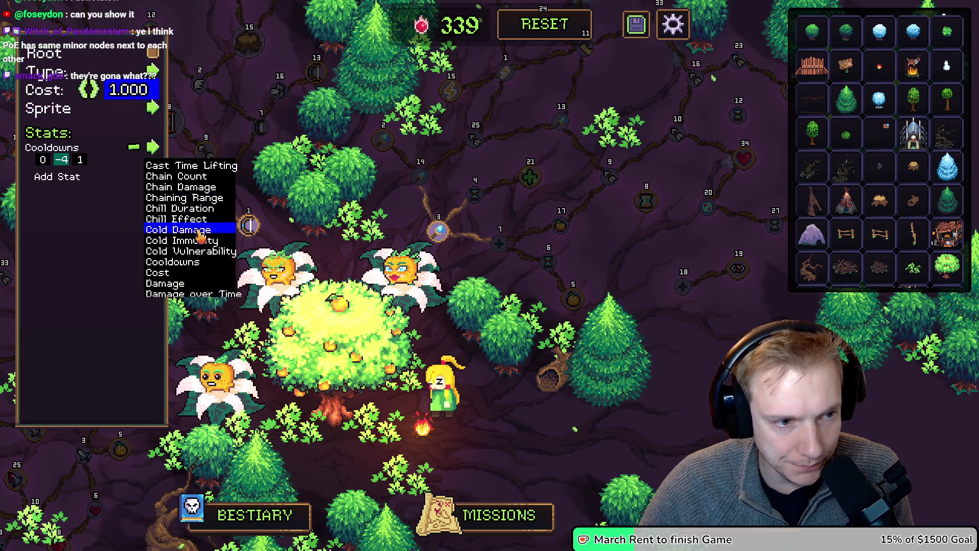
scroll(195, 232, down, 10)
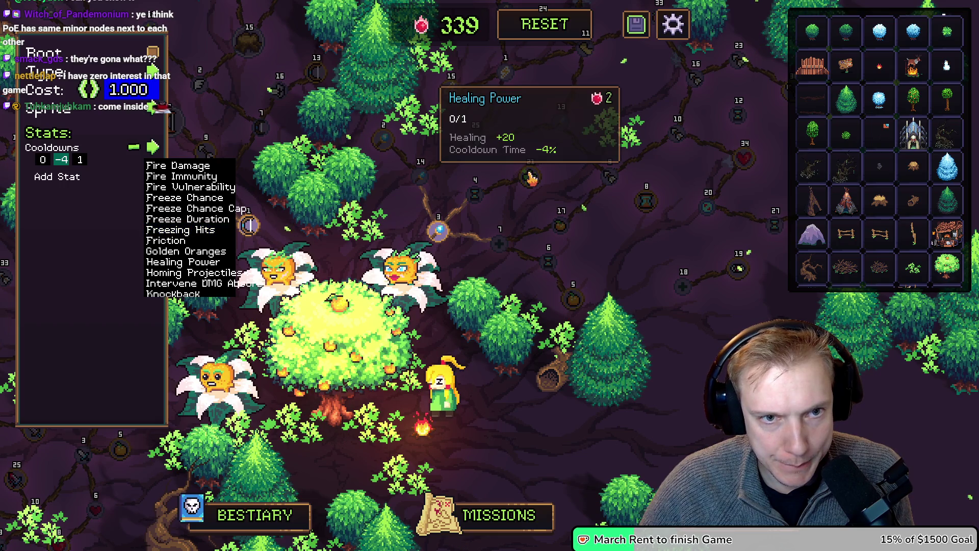
click(561, 228)
click(548, 261)
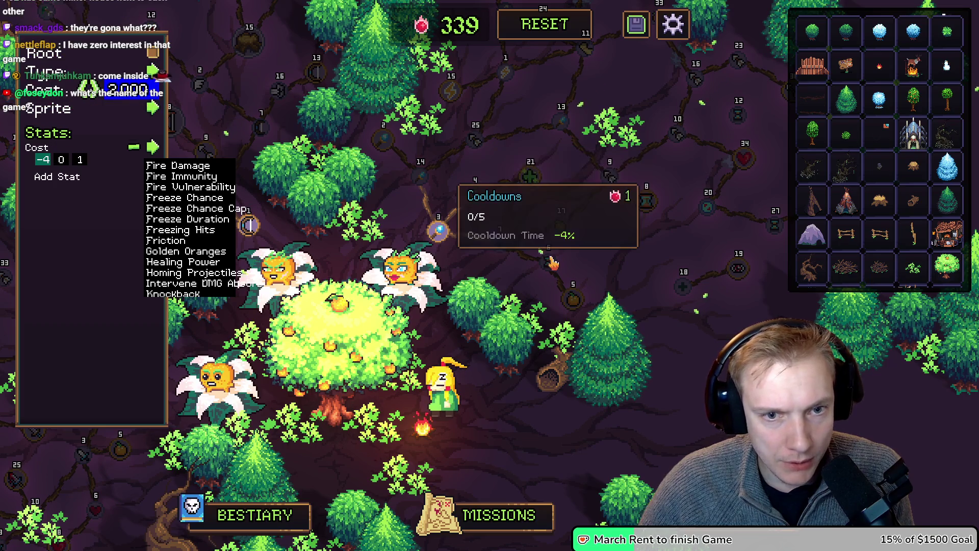
Switch the node's stat to Cost and adjust its amount.
scroll(153, 163, up, 3)
scroll(191, 235, up, 5)
scroll(173, 245, down, 3)
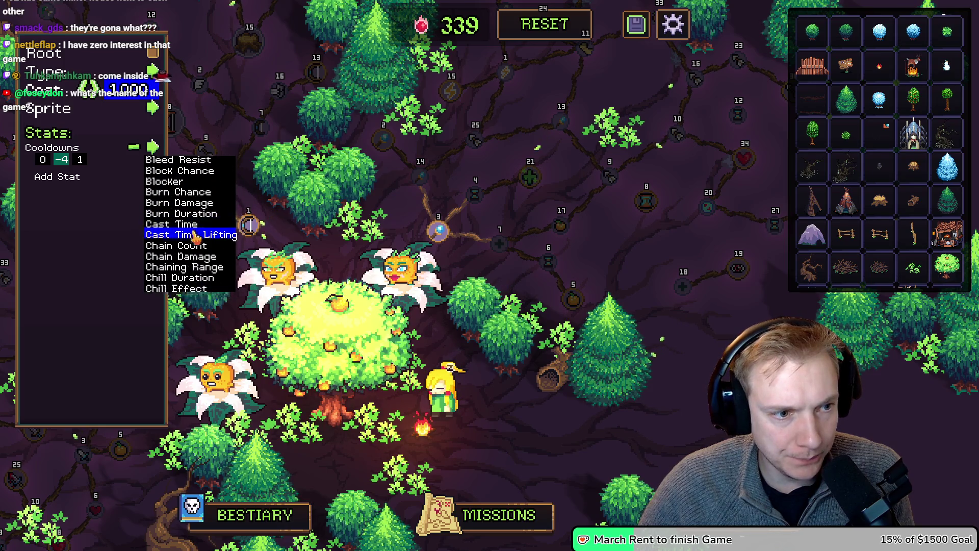
click(163, 255)
mouse_move(42, 160)
mouse_down()
mouse_move(44, 168)
mouse_move(64, 161)
mouse_up()
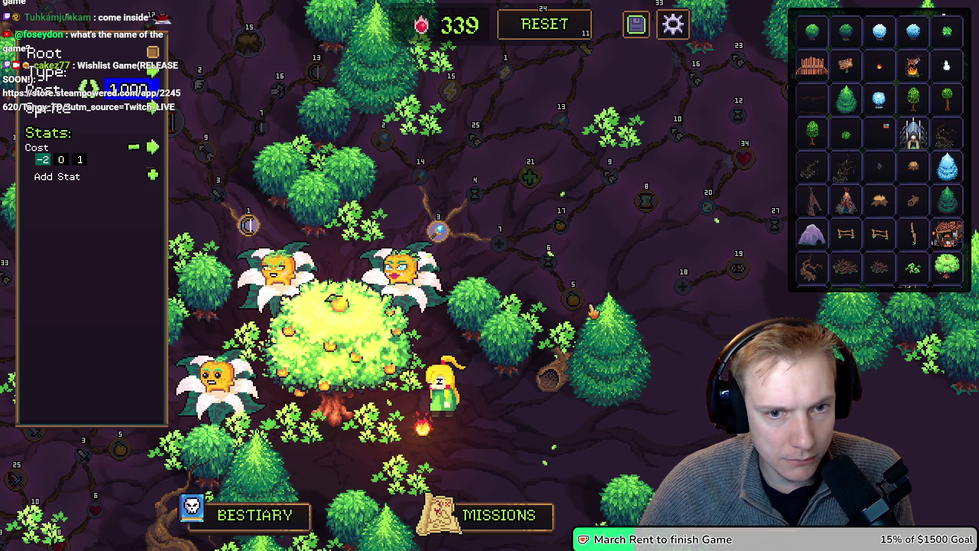
Pick a new icon for the node and set its point cost to 3.
mouse_move(561, 228)
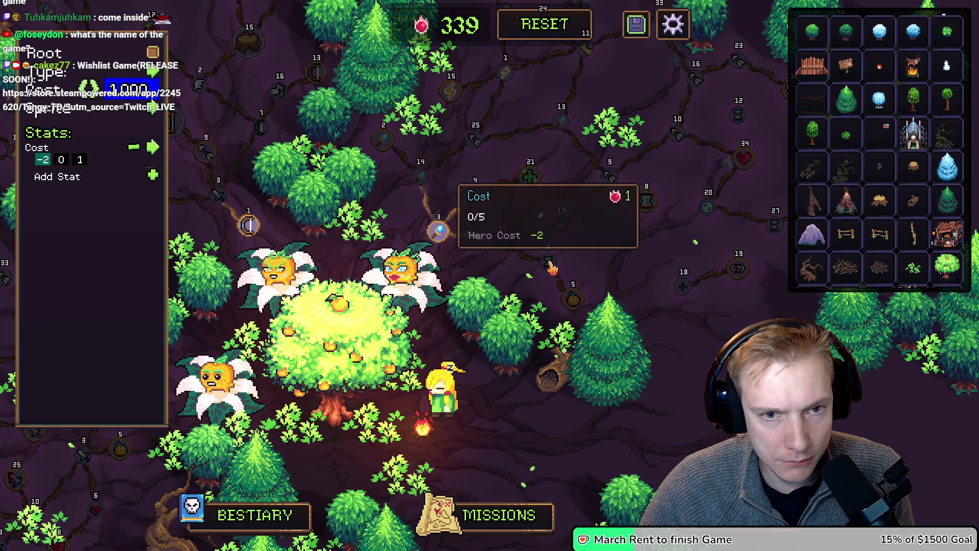
click(158, 116)
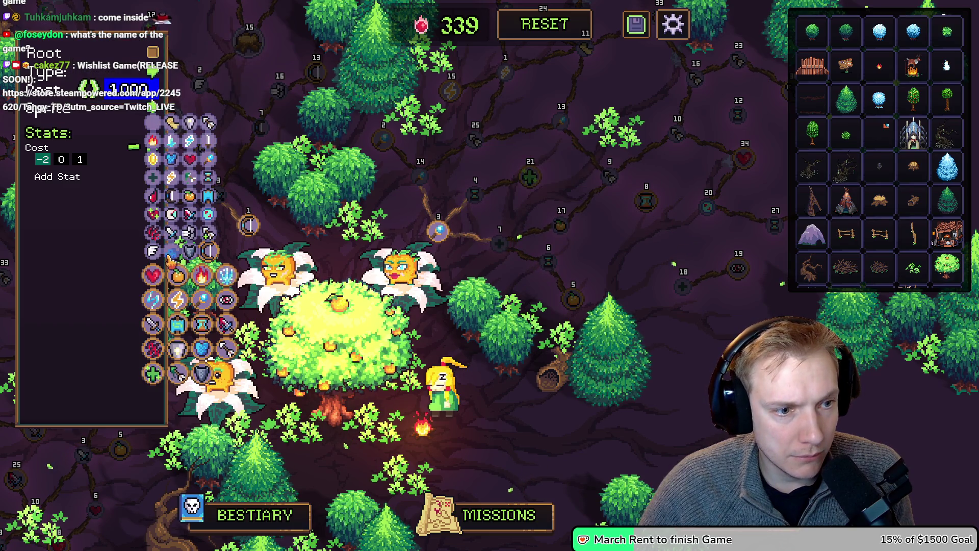
click(192, 199)
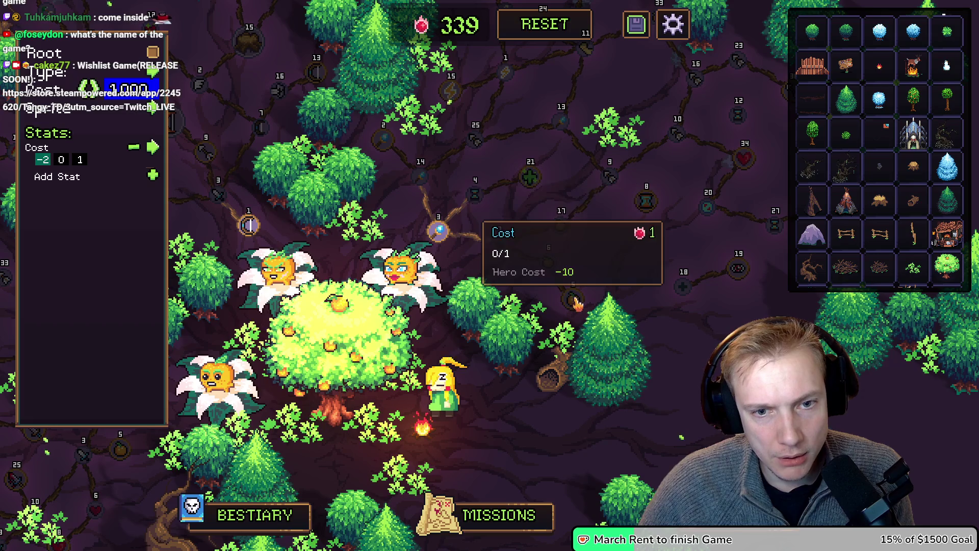
text(-10)
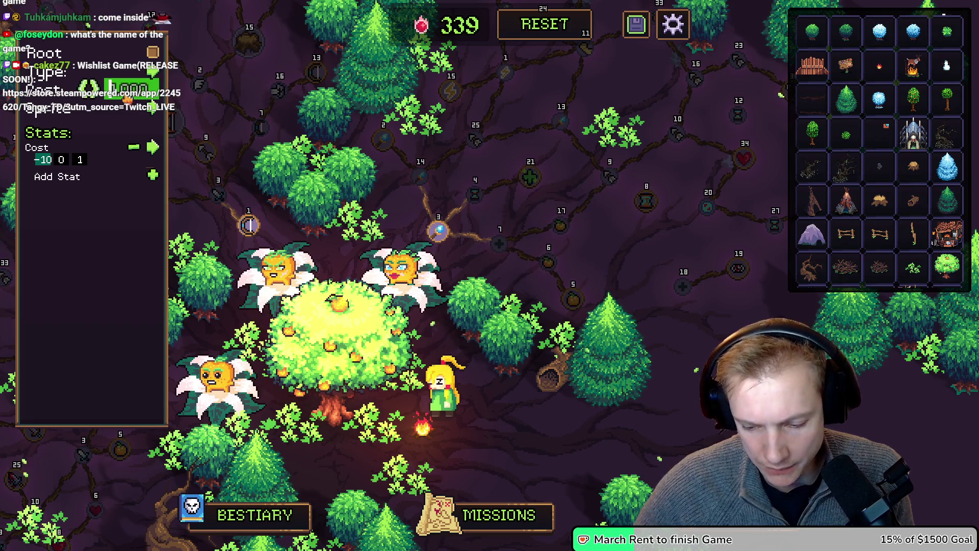
text(3)
key(Return)
Unlock node 6 and change the Cost value to -4, leaving the sprite grid closed.
mouse_move(575, 295)
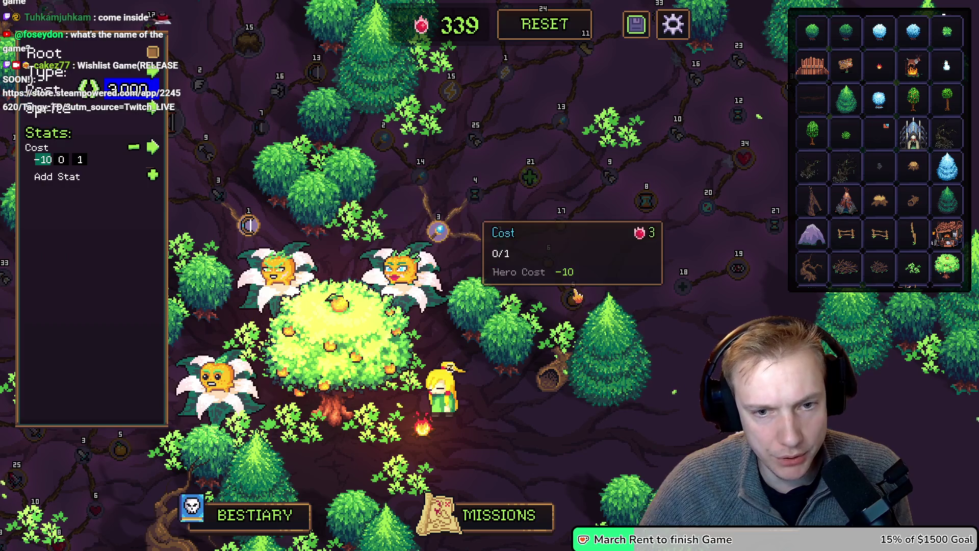
mouse_move(554, 268)
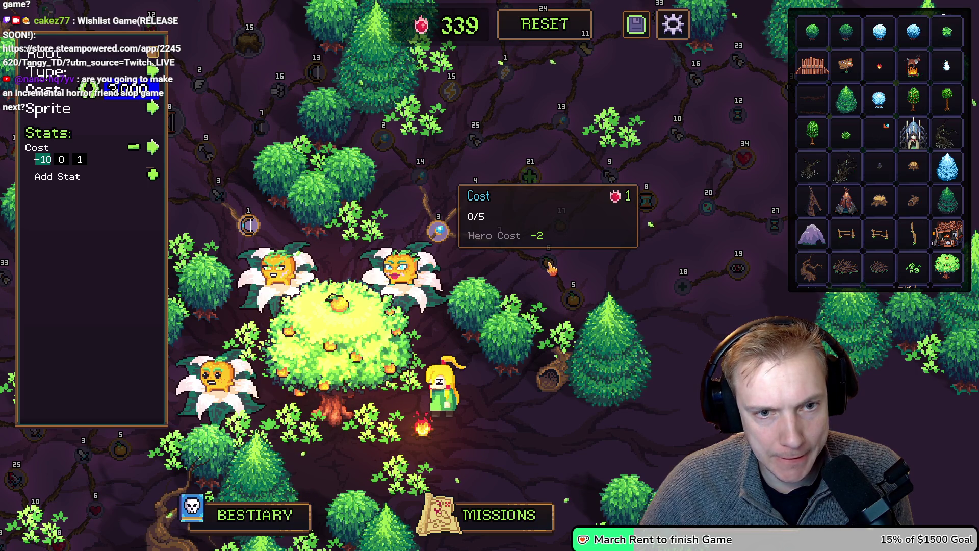
click(551, 268)
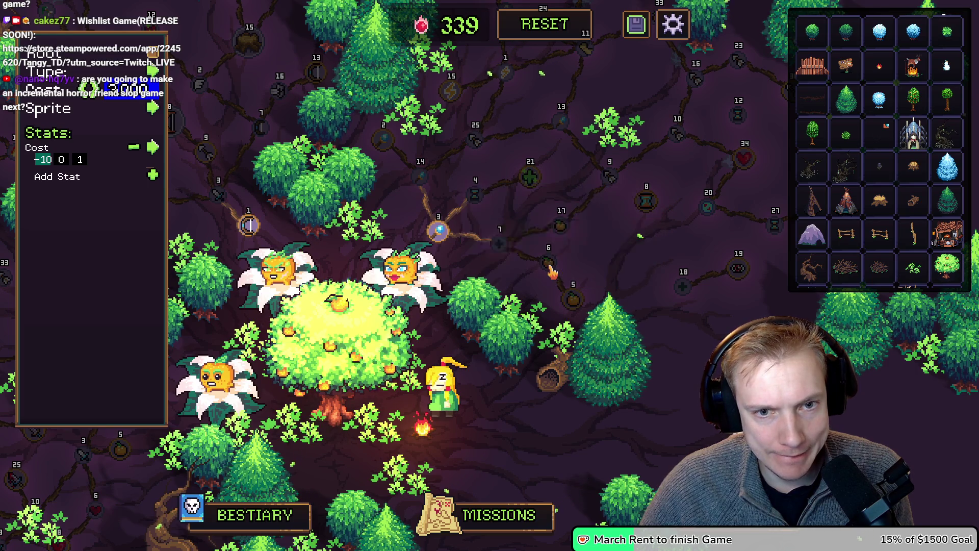
click(563, 231)
click(153, 108)
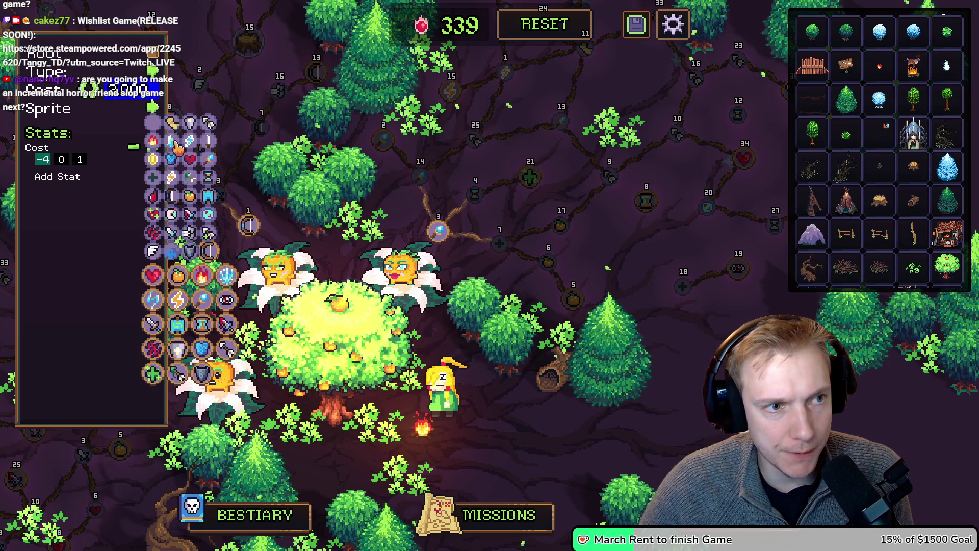
click(155, 188)
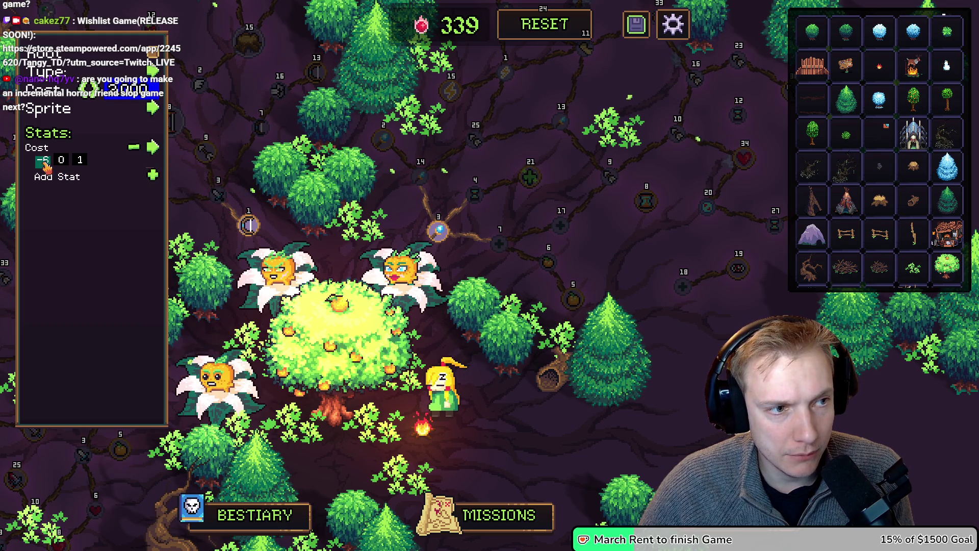
Enter 0 and 5 in the stat fields and change the stat to Healing Power.
text(0)
click(61, 161)
text(5)
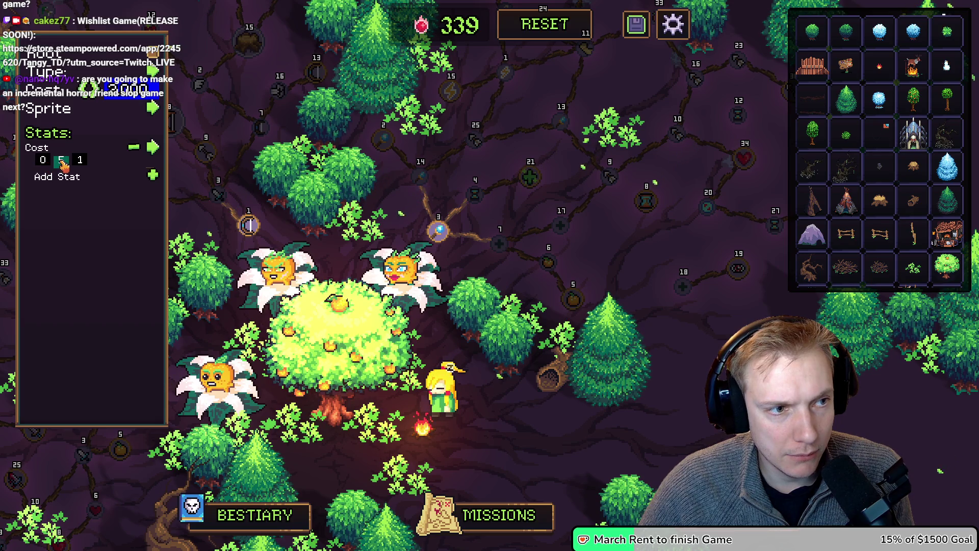
click(152, 147)
scroll(179, 234, up, 3)
scroll(183, 229, down, 6)
scroll(188, 225, down, 10)
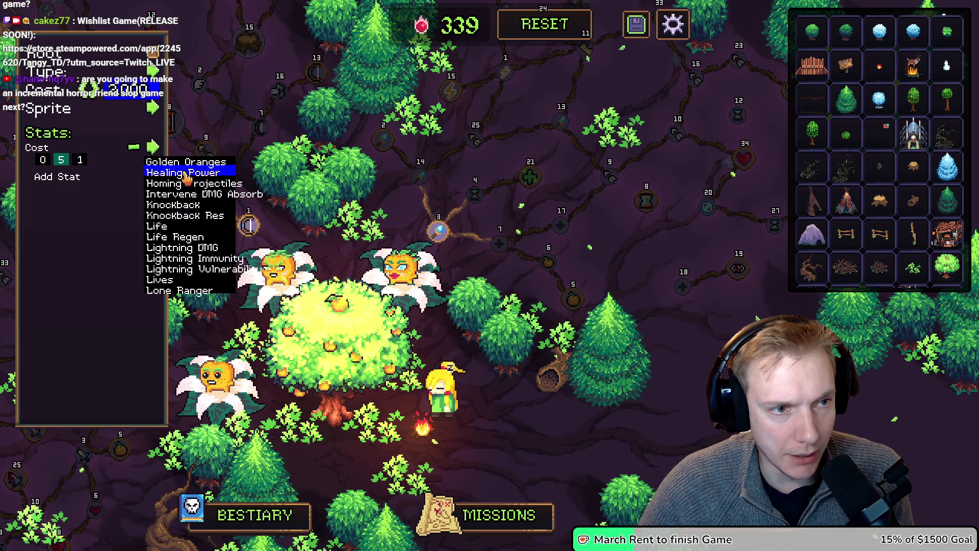
click(186, 176)
mouse_move(561, 227)
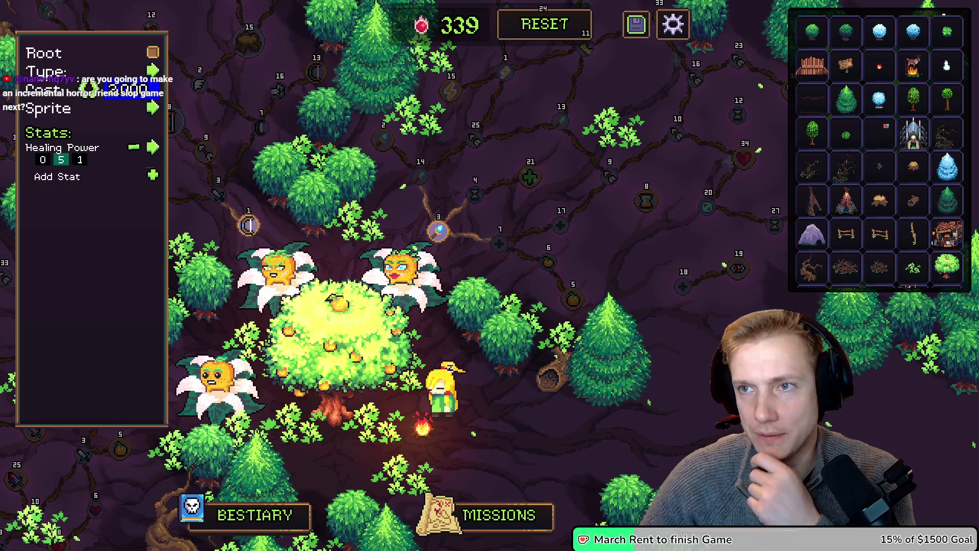
Close the node editor panel and nudge the skill-tree view.
drag(653, 264, 631, 278)
click(632, 277)
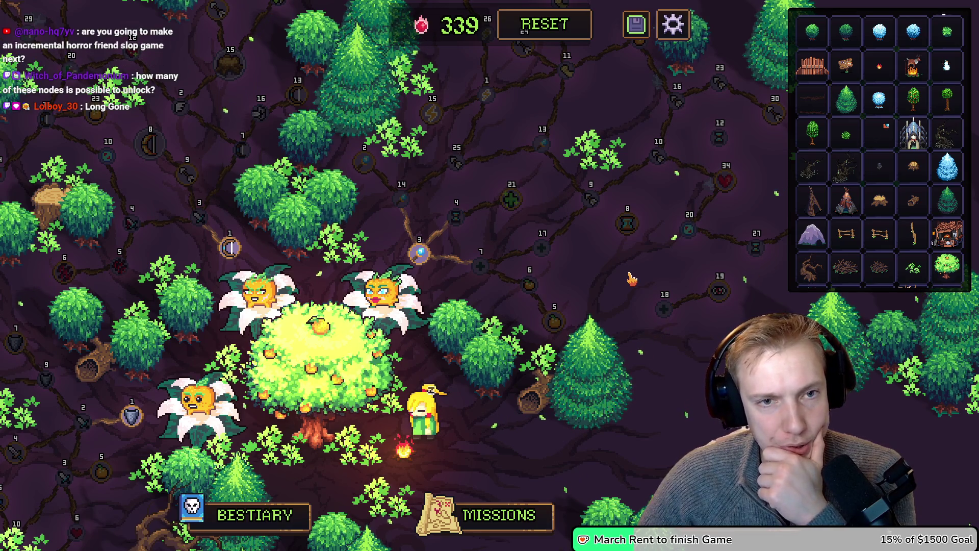
drag(554, 183, 548, 192)
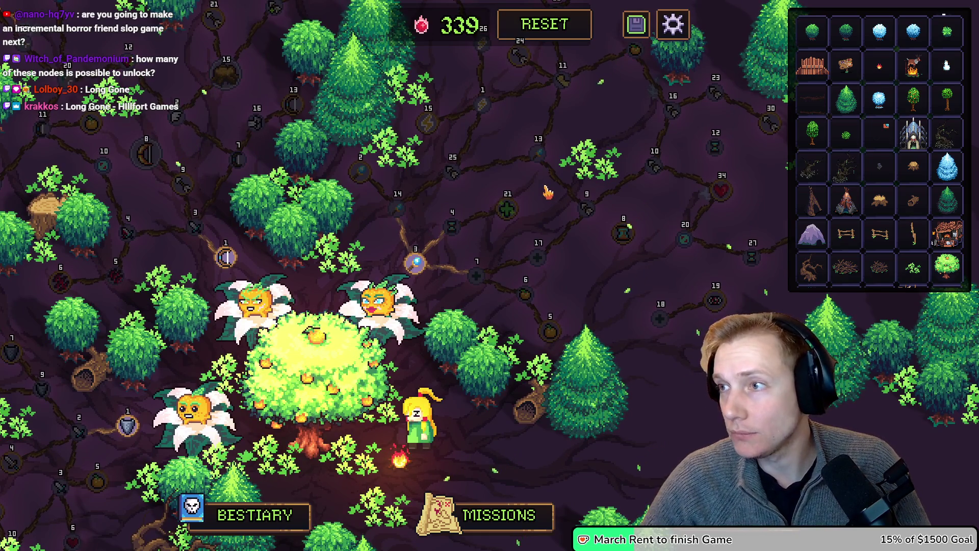
key(alt+Tab)
Search 'long gone steam' and open Long Gone's Steam store page, scrolling down it.
click(433, 29)
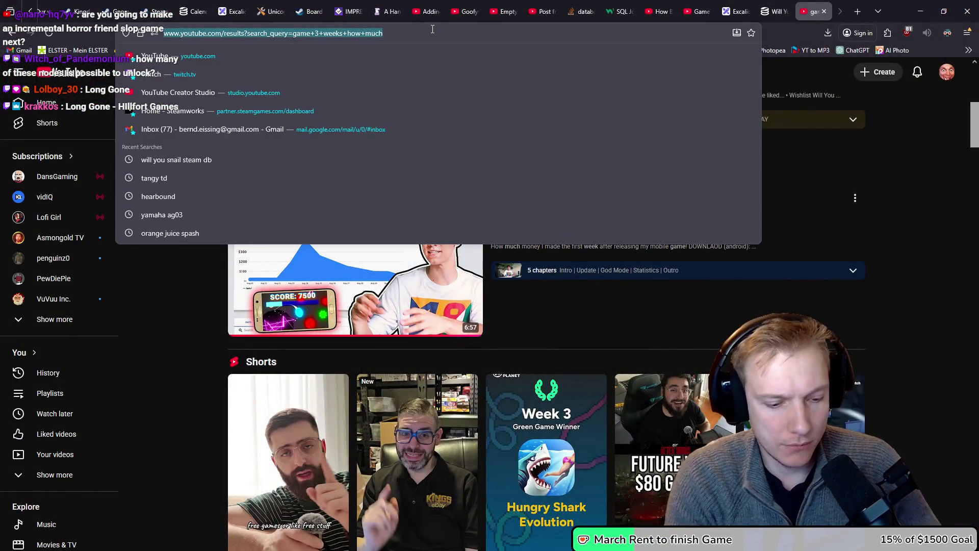
text(long gone steam)
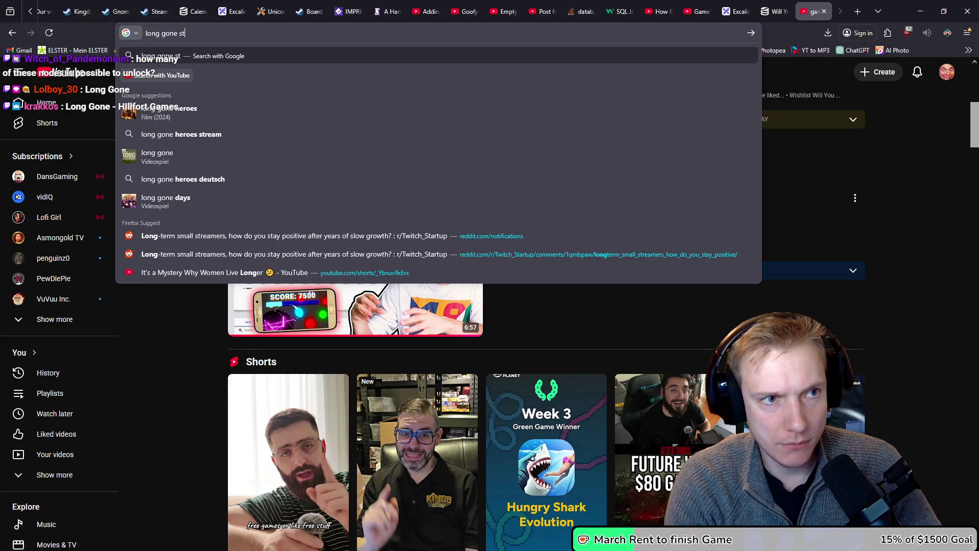
key(Return)
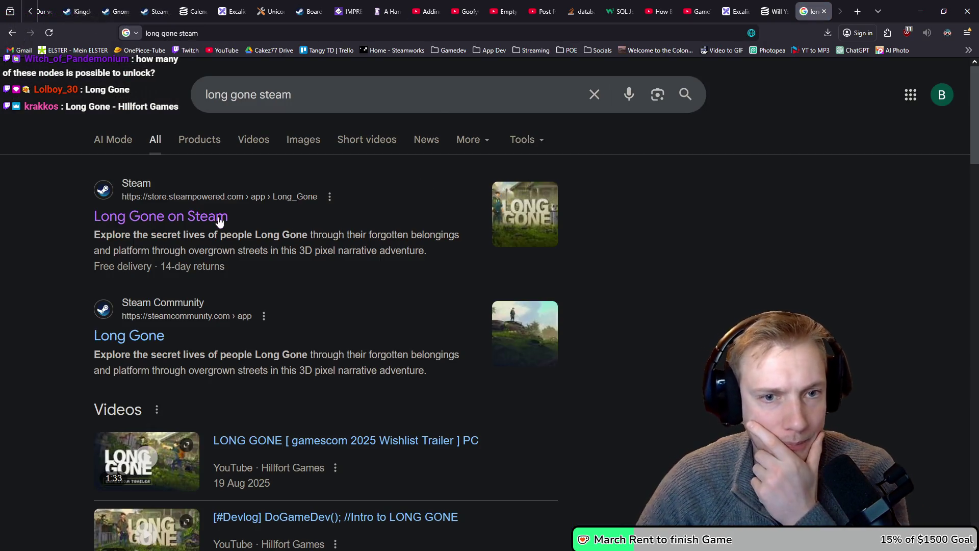
click(190, 217)
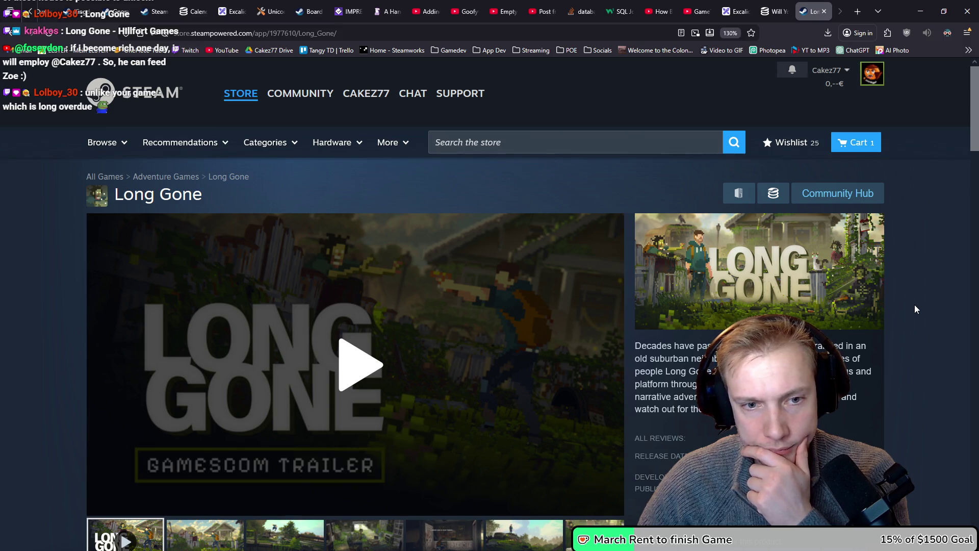
scroll(915, 306, down, 3)
Step through Long Gone's screenshots, from the second through to the newspaper scene.
click(214, 408)
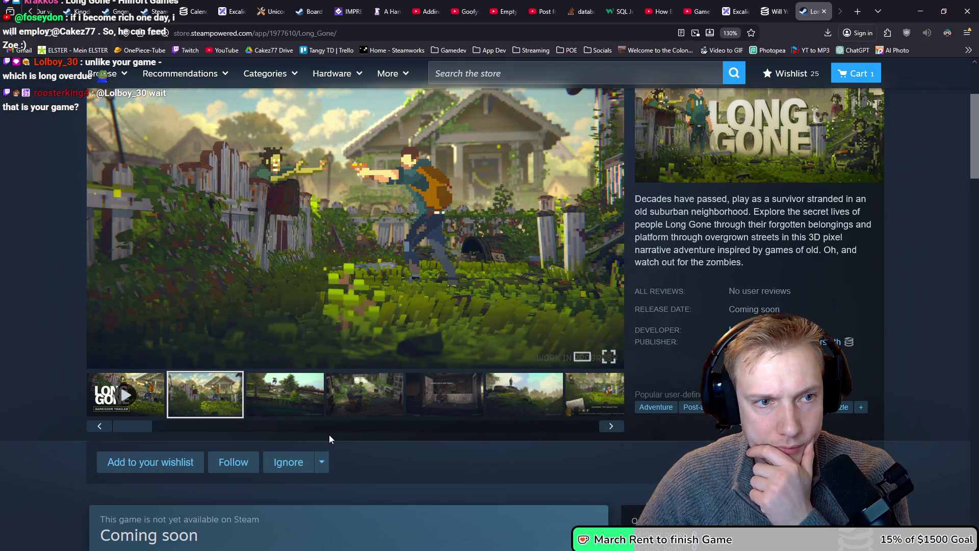
click(276, 402)
scroll(424, 422, up, 2)
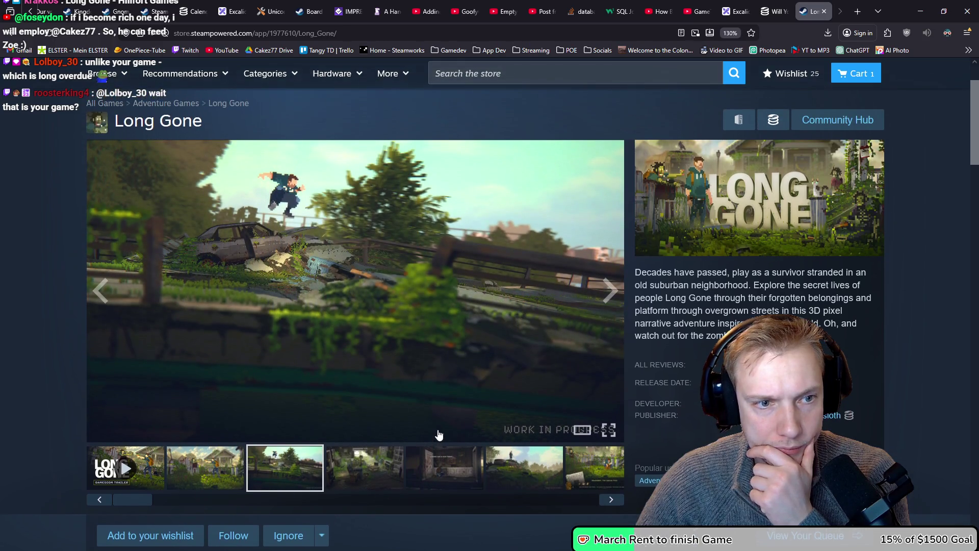
click(353, 479)
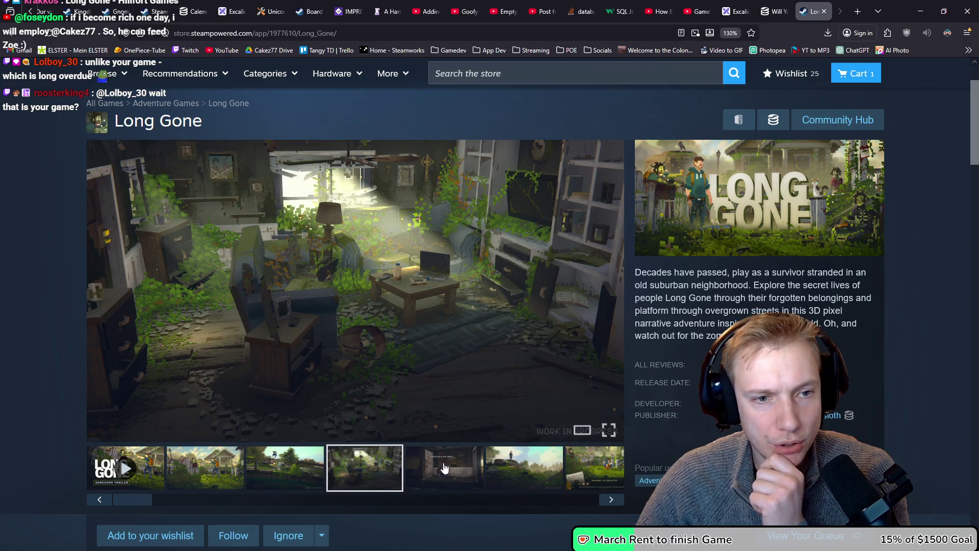
click(447, 467)
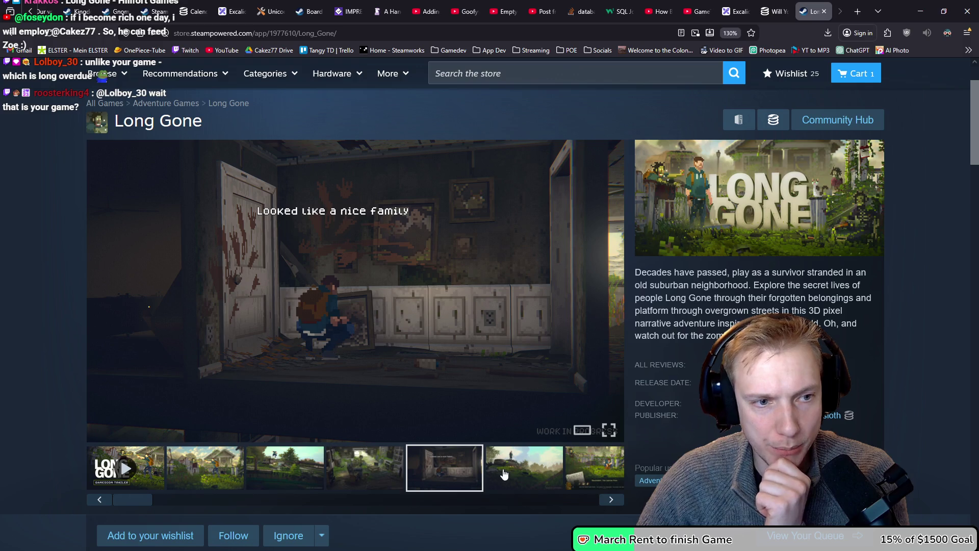
click(513, 472)
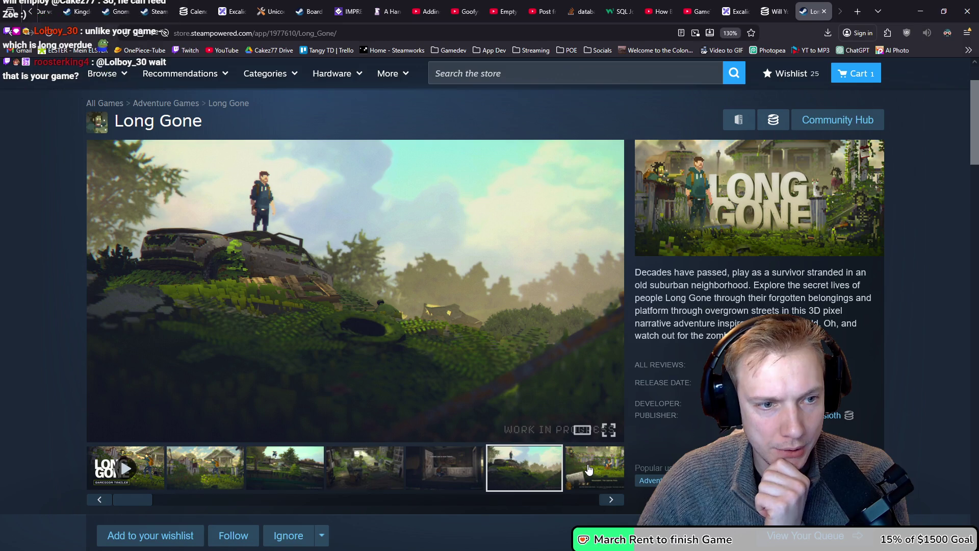
click(590, 467)
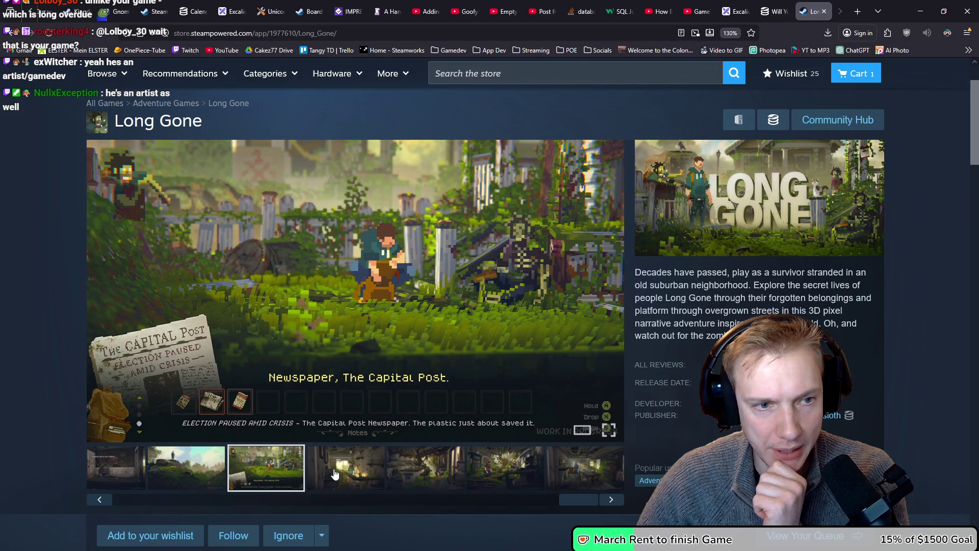
View the ruined house, kitchen and last screenshots, then return the trailer to the viewer.
click(335, 474)
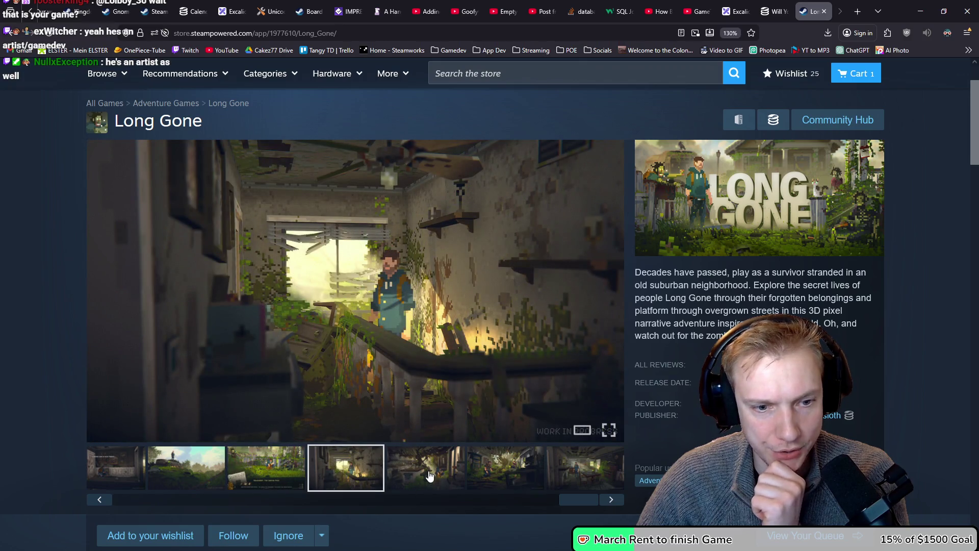
click(428, 474)
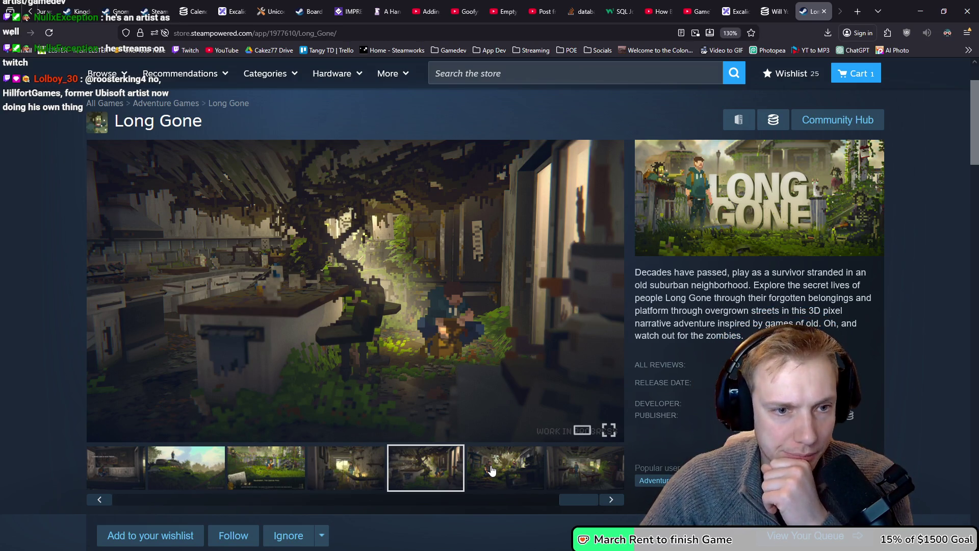
click(507, 467)
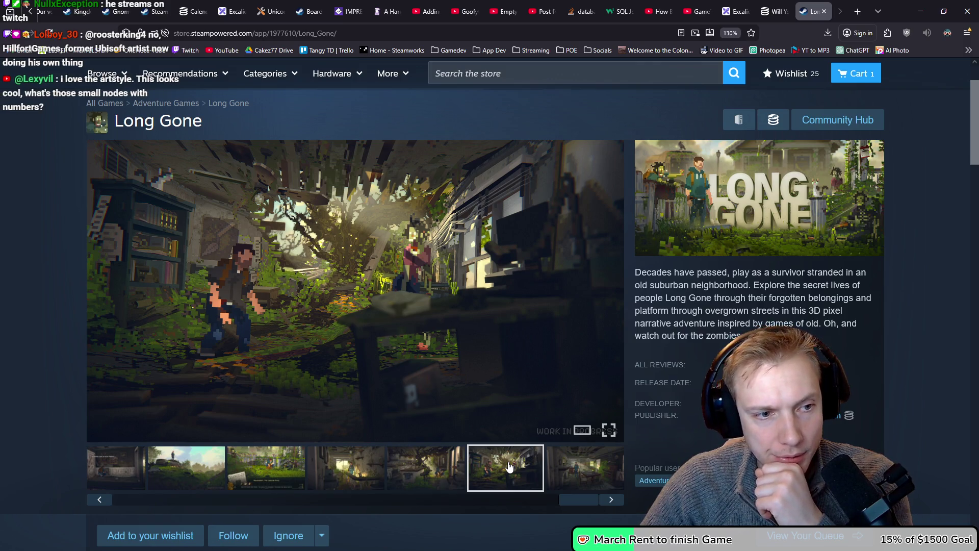
click(579, 470)
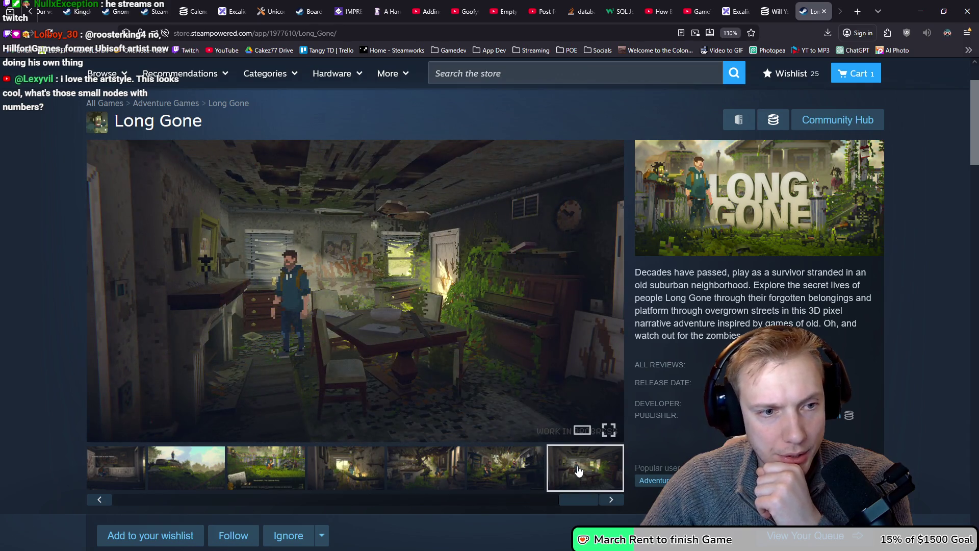
click(340, 477)
click(277, 468)
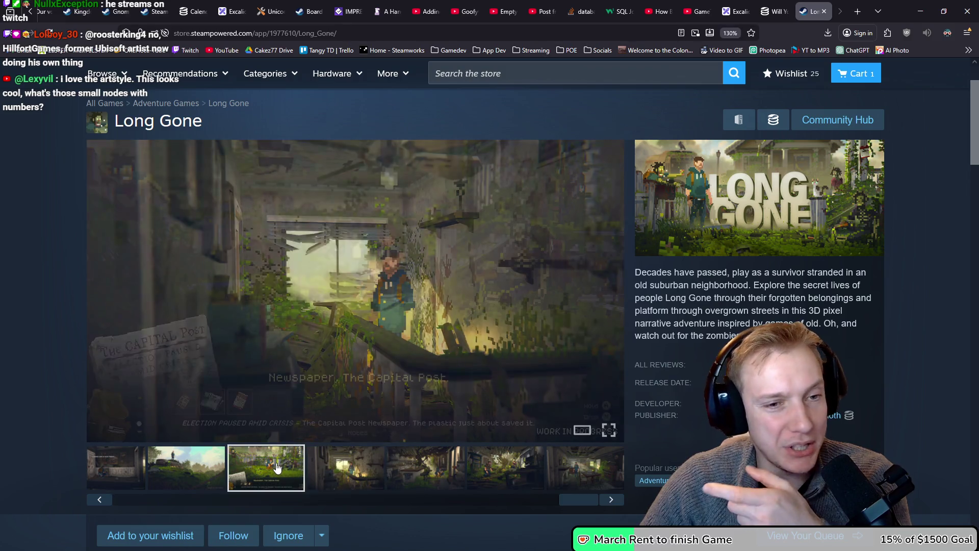
click(186, 467)
mouse_move(565, 505)
mouse_down()
mouse_move(484, 490)
mouse_move(116, 488)
mouse_up()
click(123, 469)
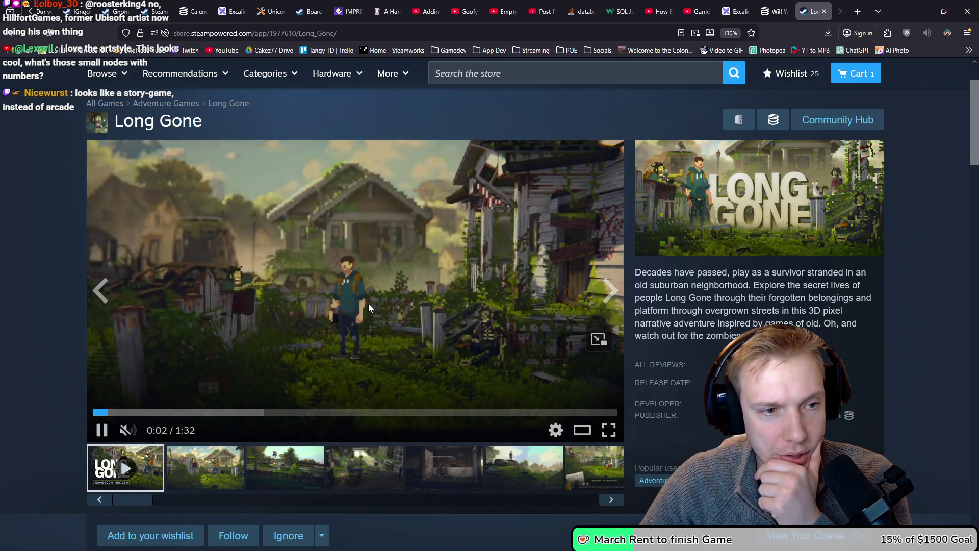
Pause and resume the Long Gone trailer, then skip ahead in it.
click(199, 293)
click(290, 315)
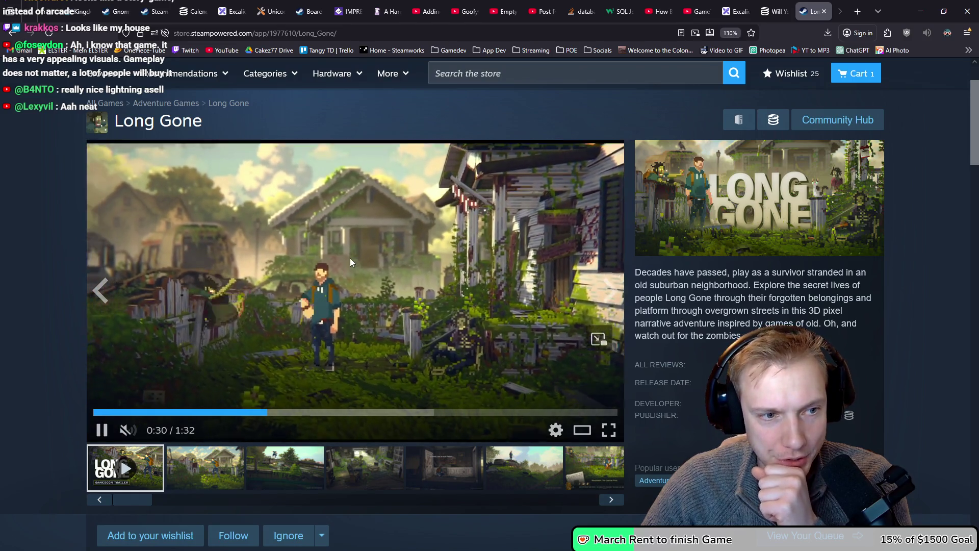
click(184, 411)
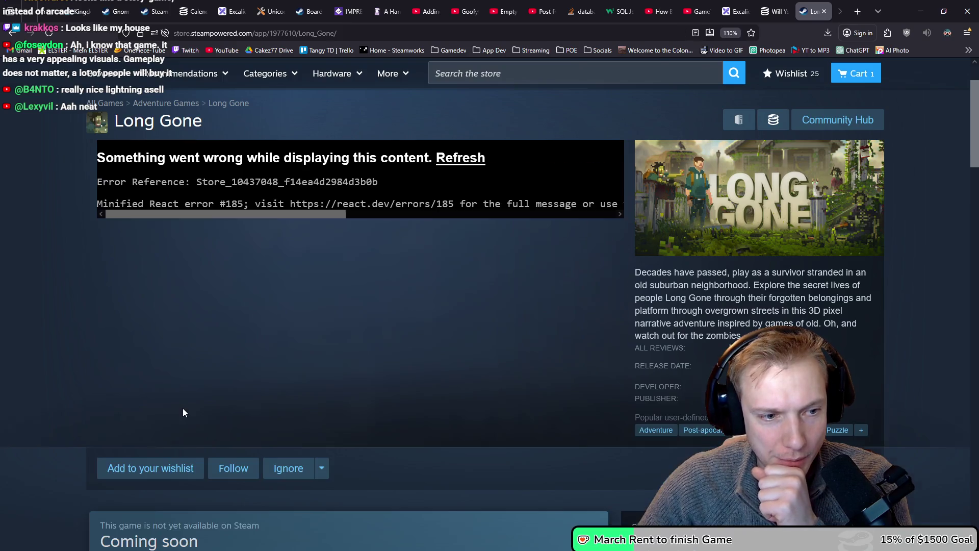
Reload the Long Gone store page, start the trailer and skip ahead.
scroll(365, 335, up, 3)
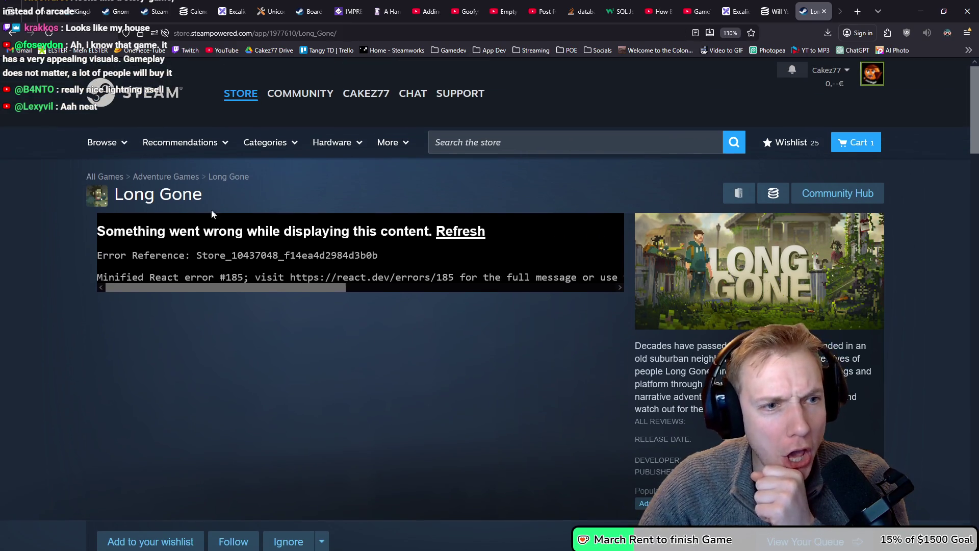
click(48, 32)
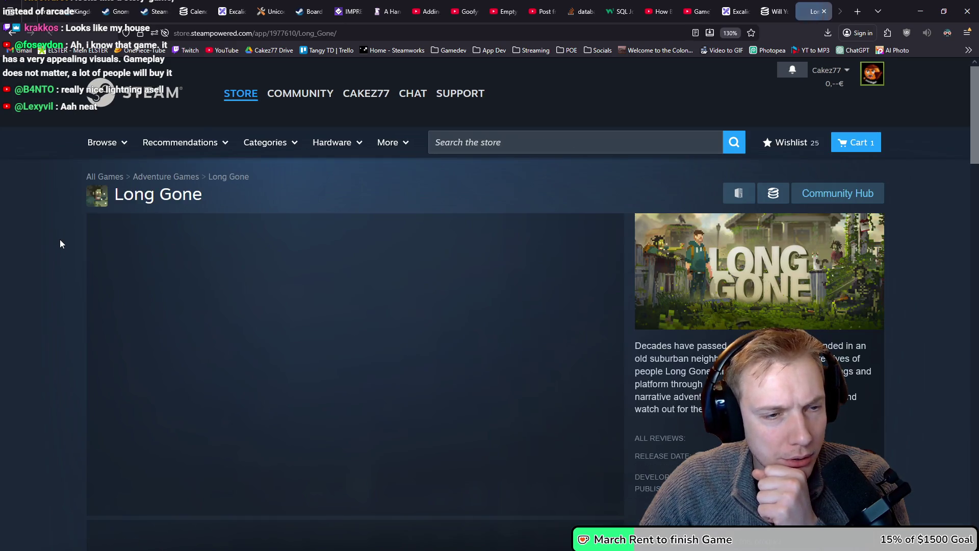
scroll(69, 233, down, 3)
click(278, 225)
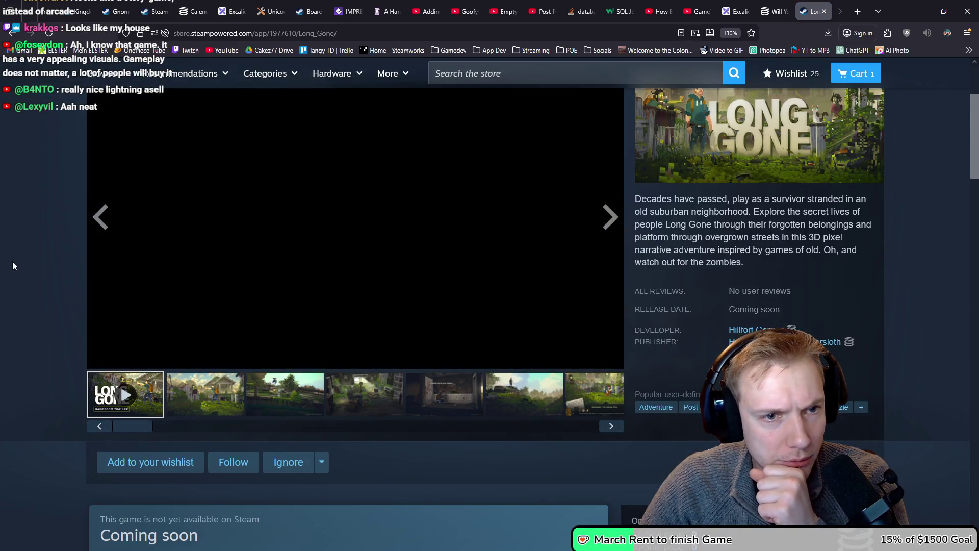
scroll(12, 261, up, 2)
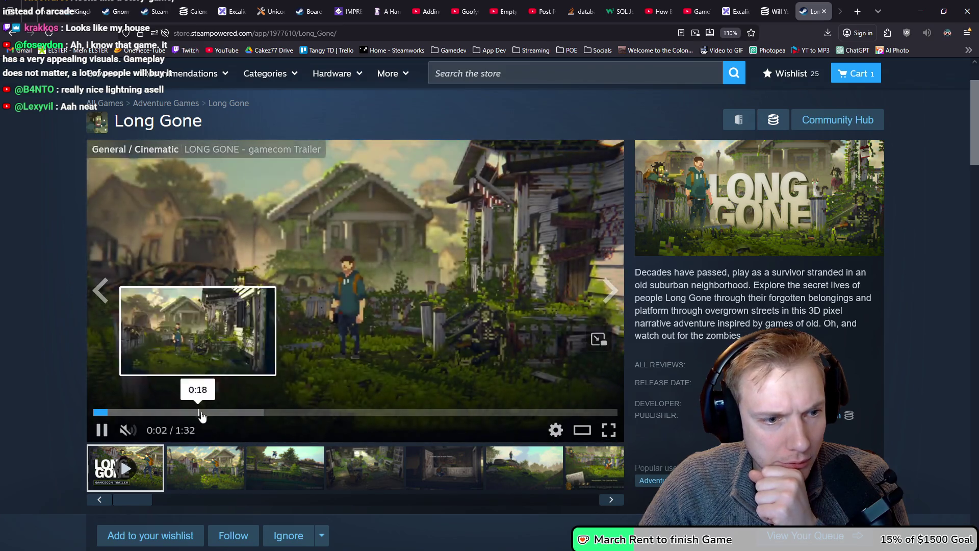
click(204, 416)
scroll(91, 369, up, 2)
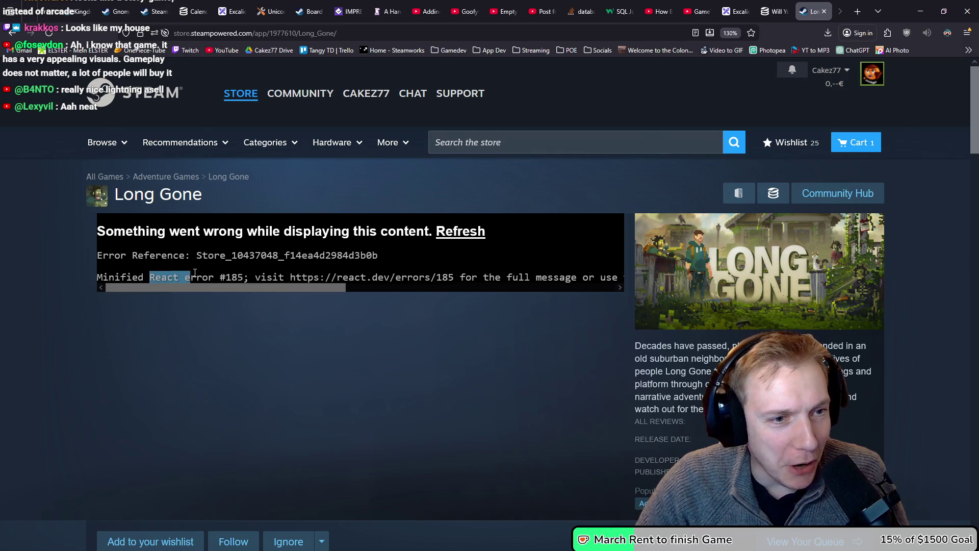
Reload the page again with F5 and the error's refresh until the trailer loads.
click(49, 33)
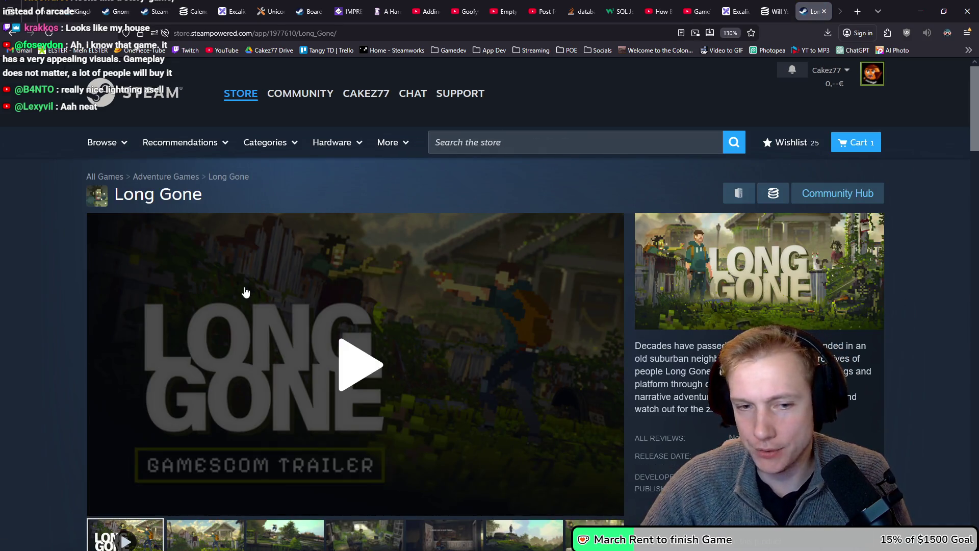
scroll(77, 317, down, 2)
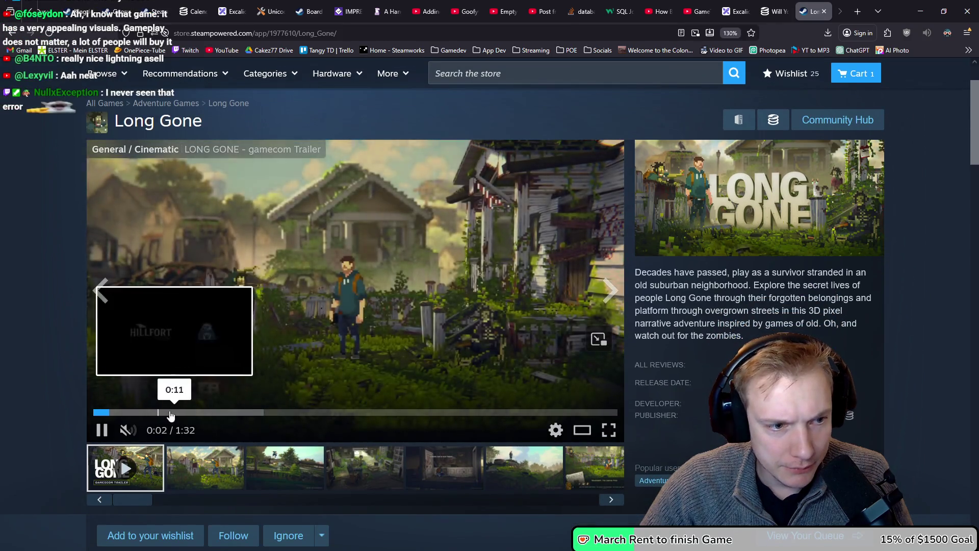
click(178, 411)
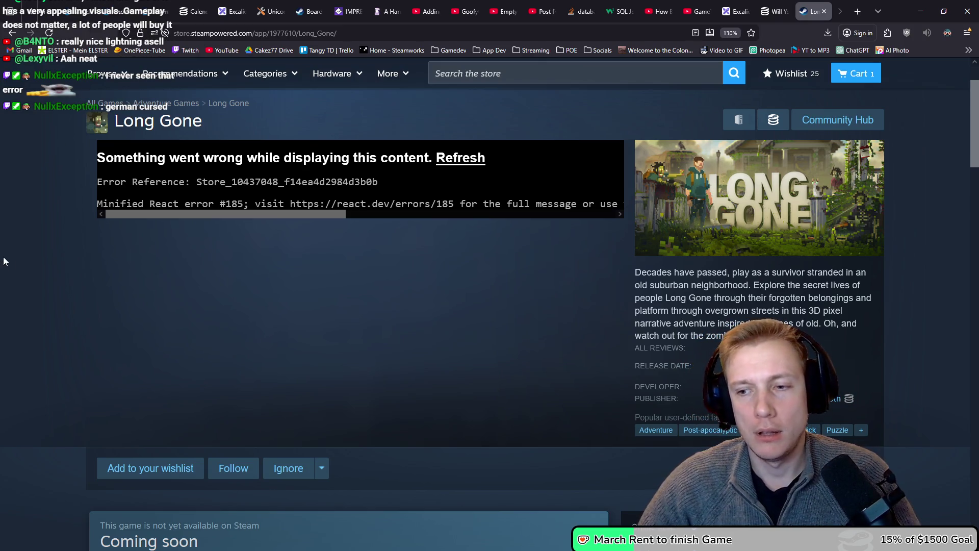
click(360, 33)
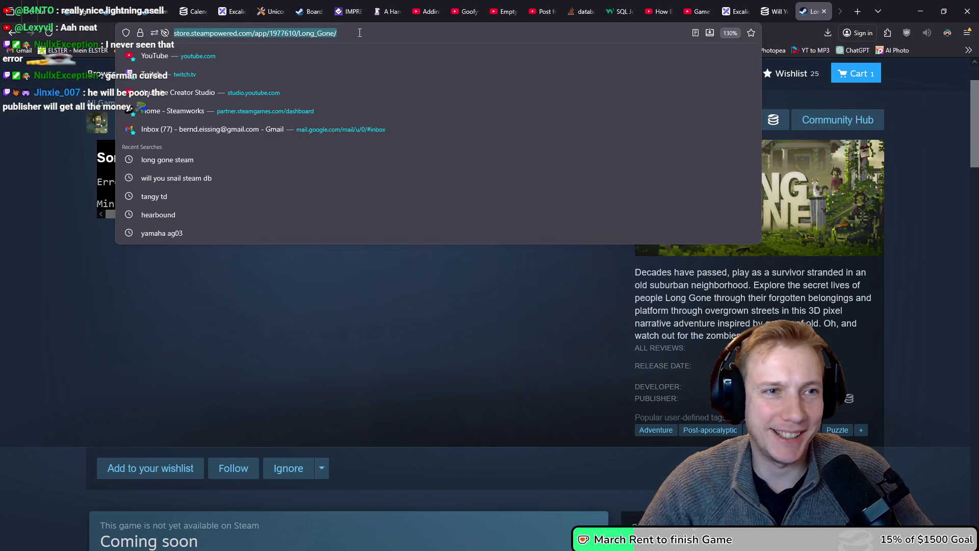
key(F5)
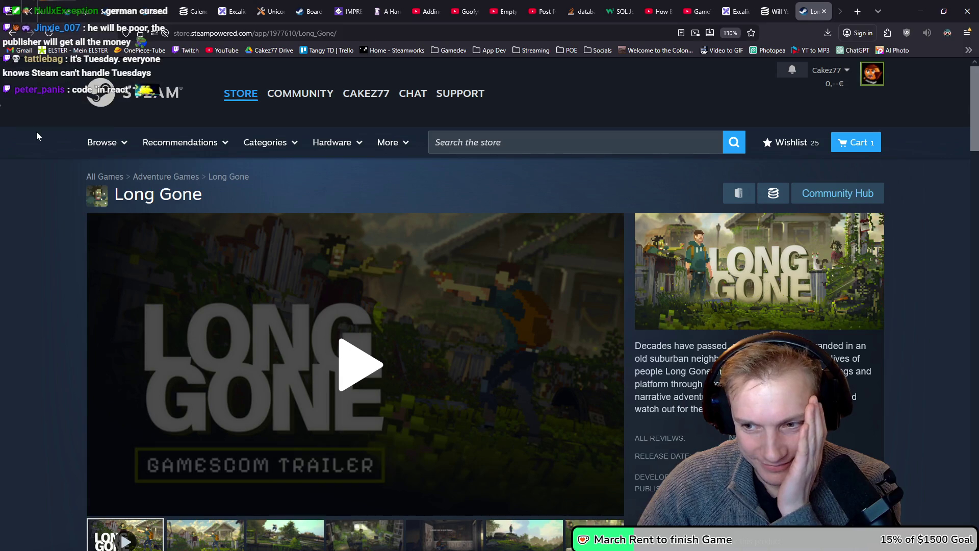
scroll(39, 133, down, 2)
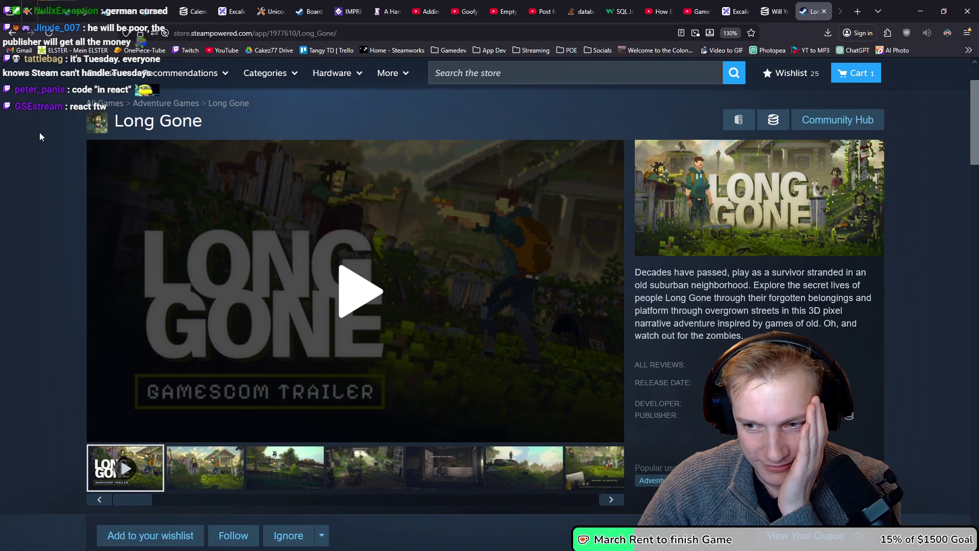
scroll(43, 139, down, 2)
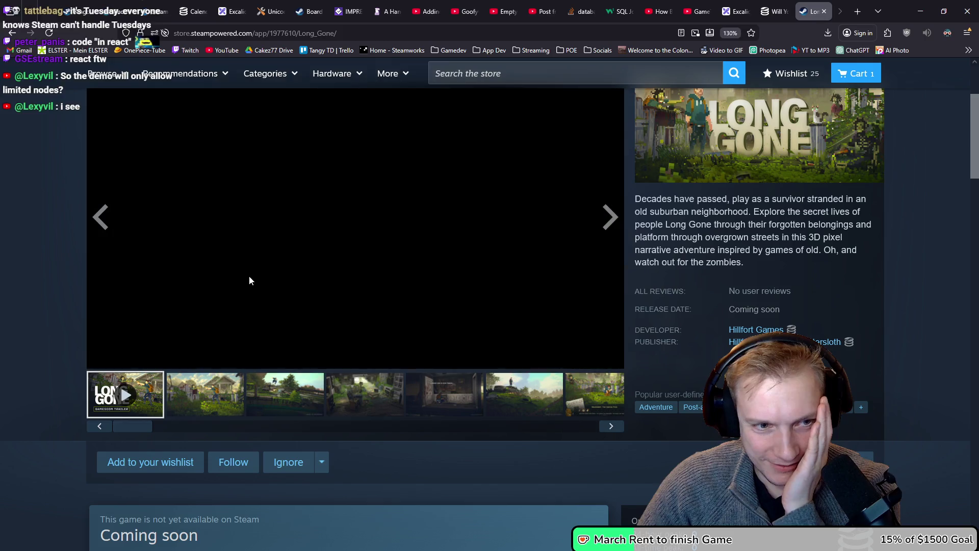
click(176, 339)
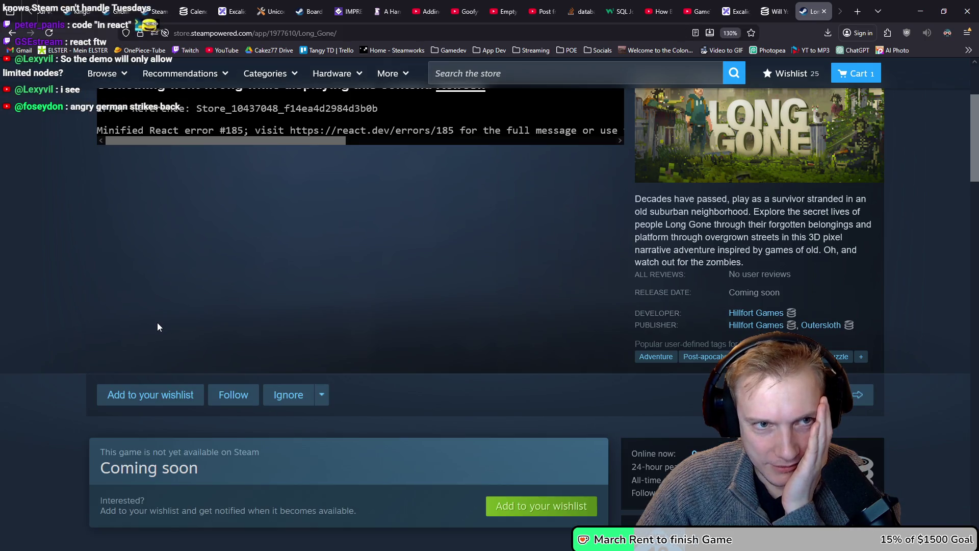
scroll(160, 326, up, 4)
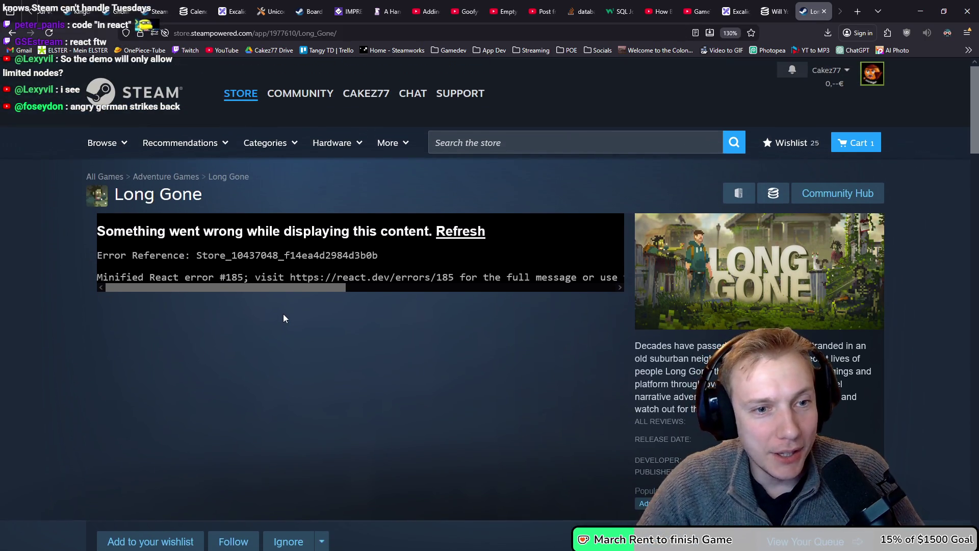
click(461, 236)
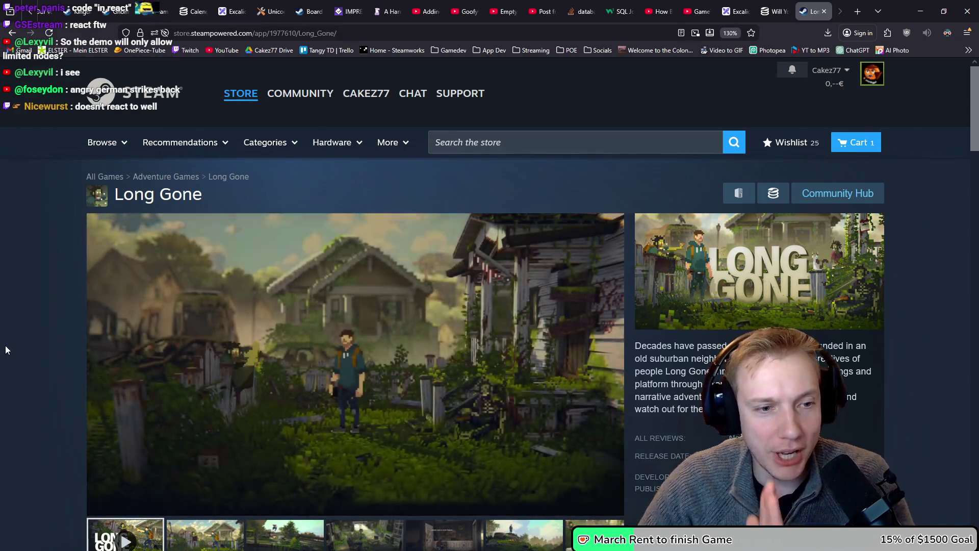
Pause and resume the Long Gone trailer, then jump it ahead to about 0:39.
scroll(4, 350, down, 2)
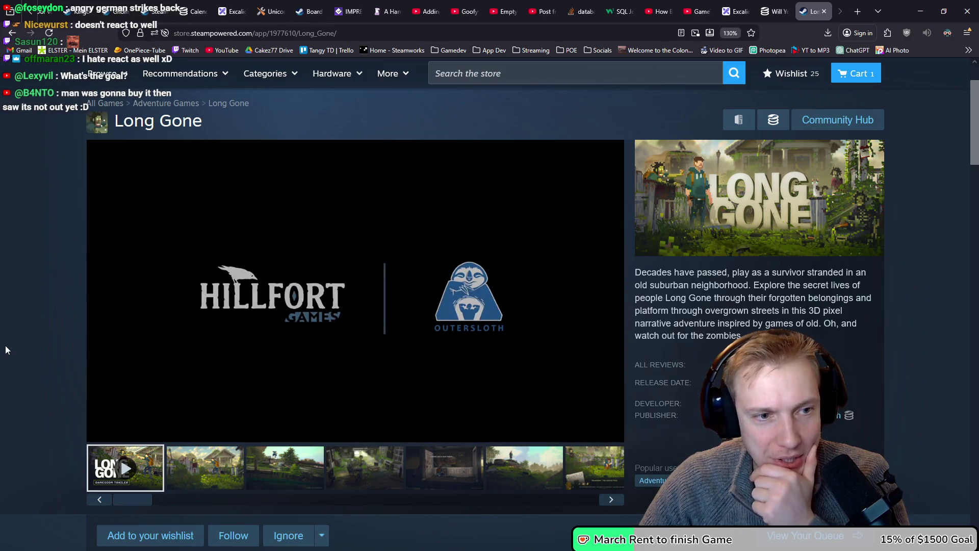
mouse_move(179, 263)
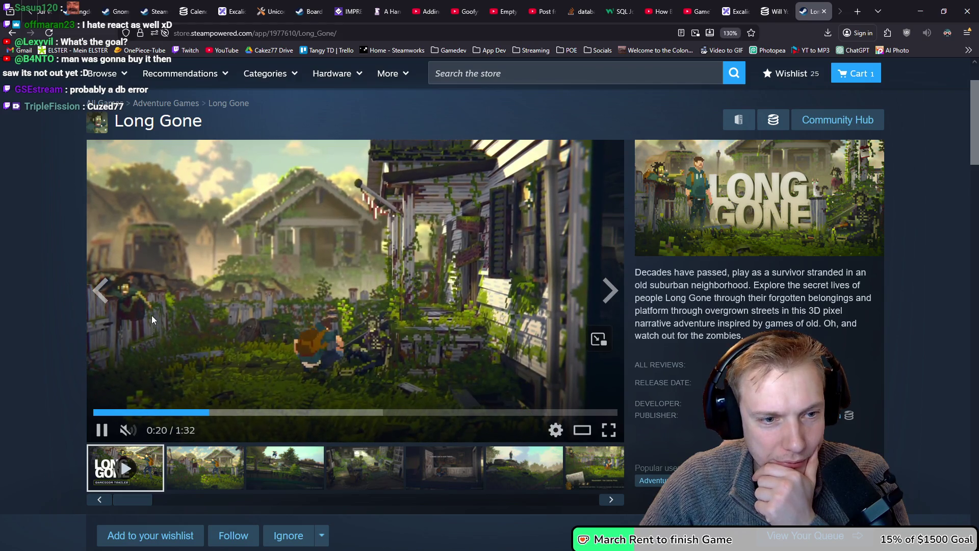
click(166, 298)
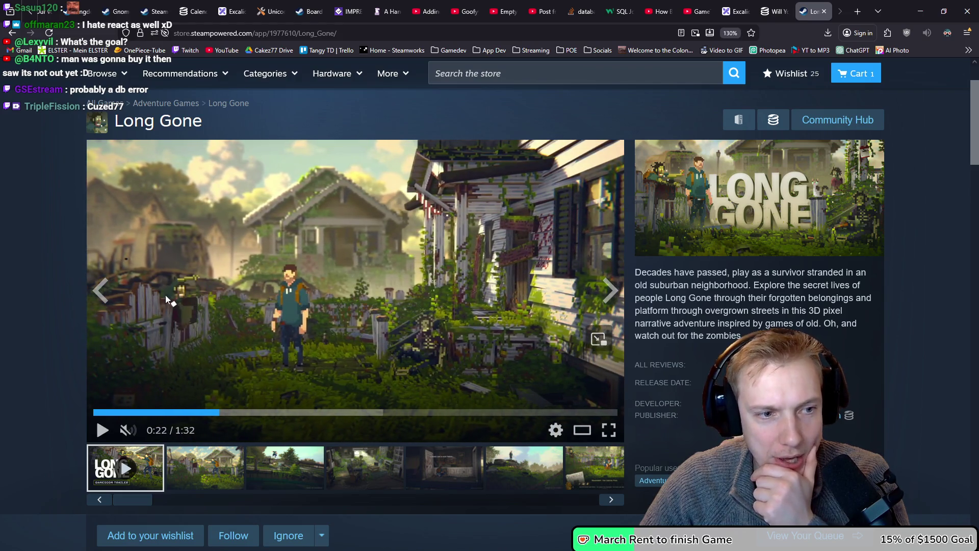
click(314, 312)
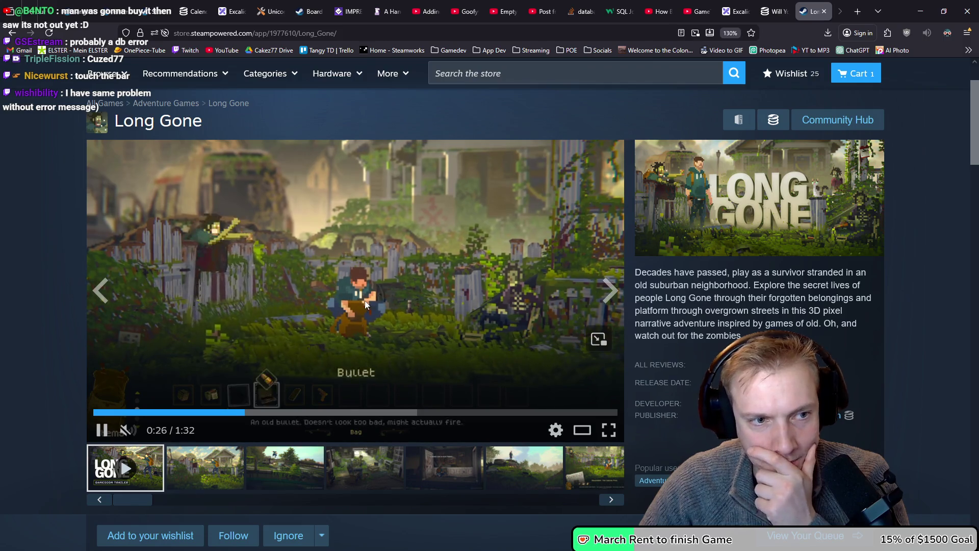
click(319, 412)
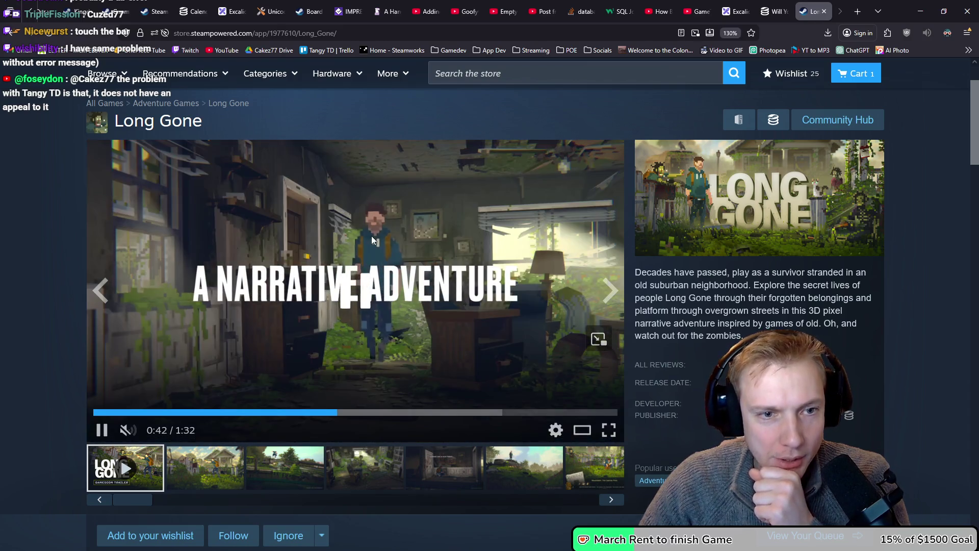
Rewind the trailer to 0:38, pause it at 0:40, then open a blank new tab.
click(372, 236)
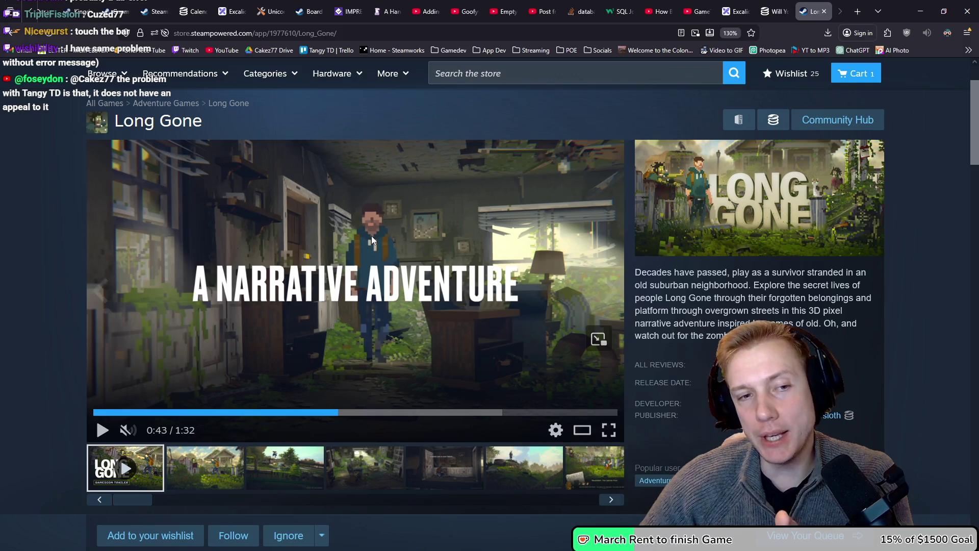
click(312, 412)
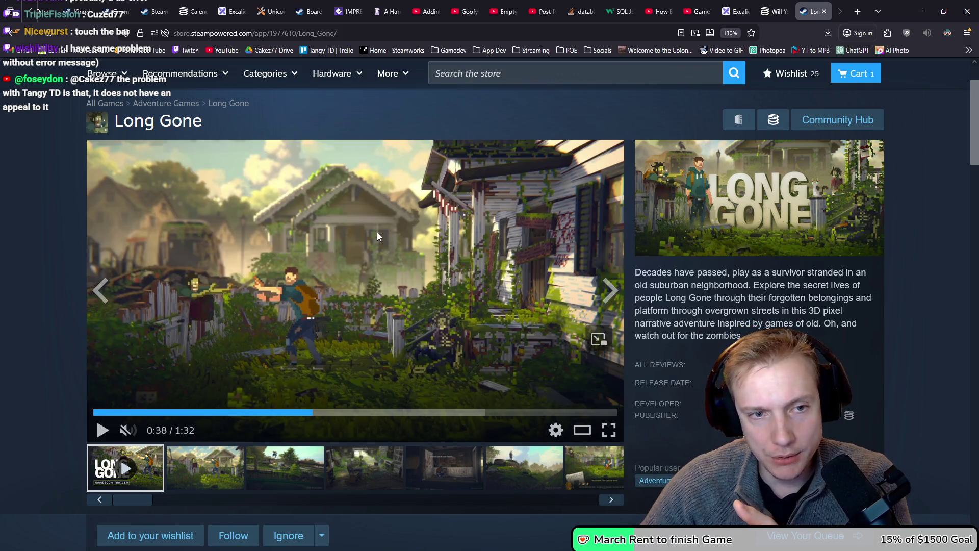
click(393, 231)
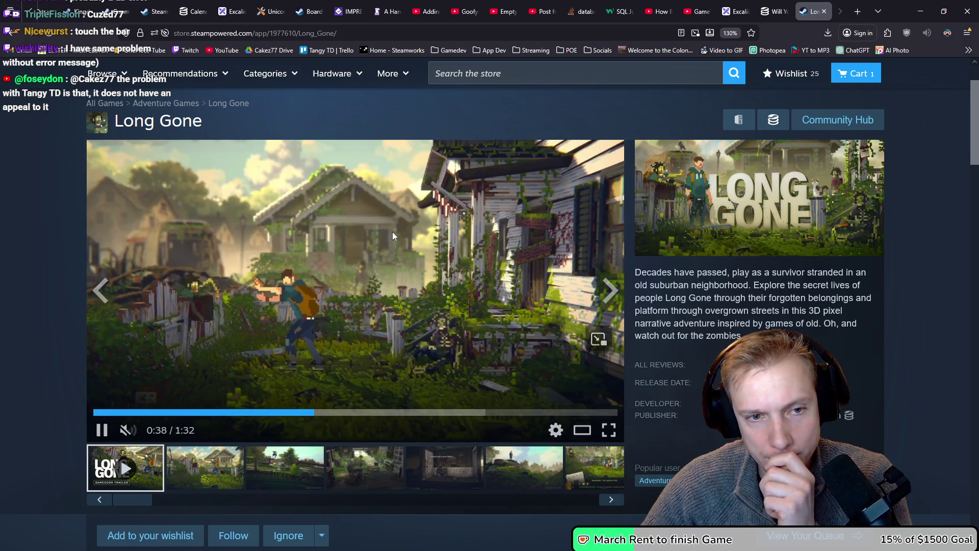
click(421, 259)
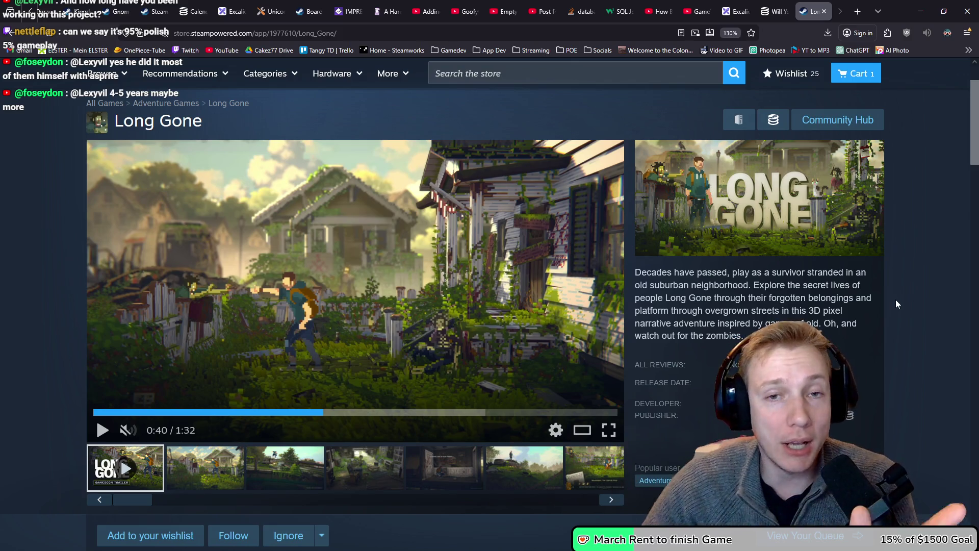
click(859, 9)
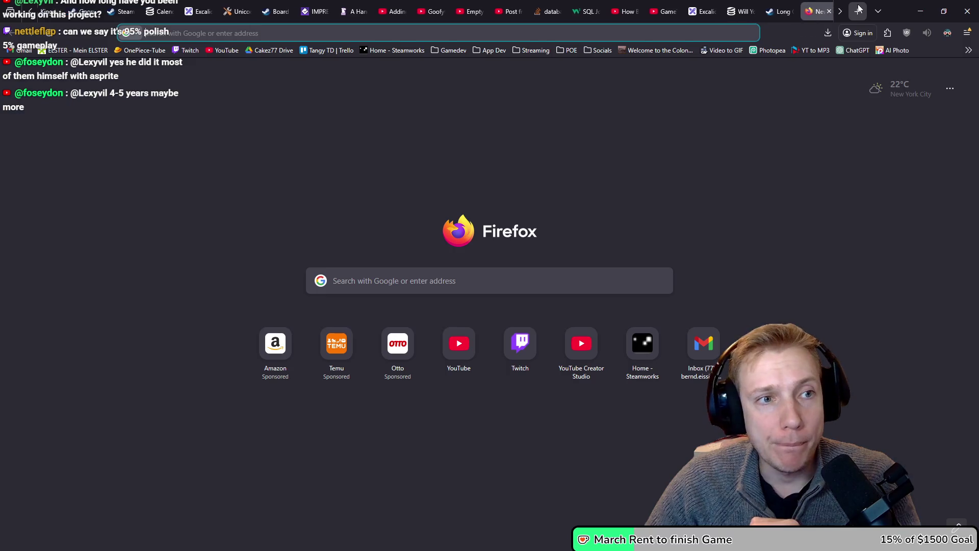
Go to itch.io and open The Swarm is Coming from the developer profile.
text(itch.io)
key(Return)
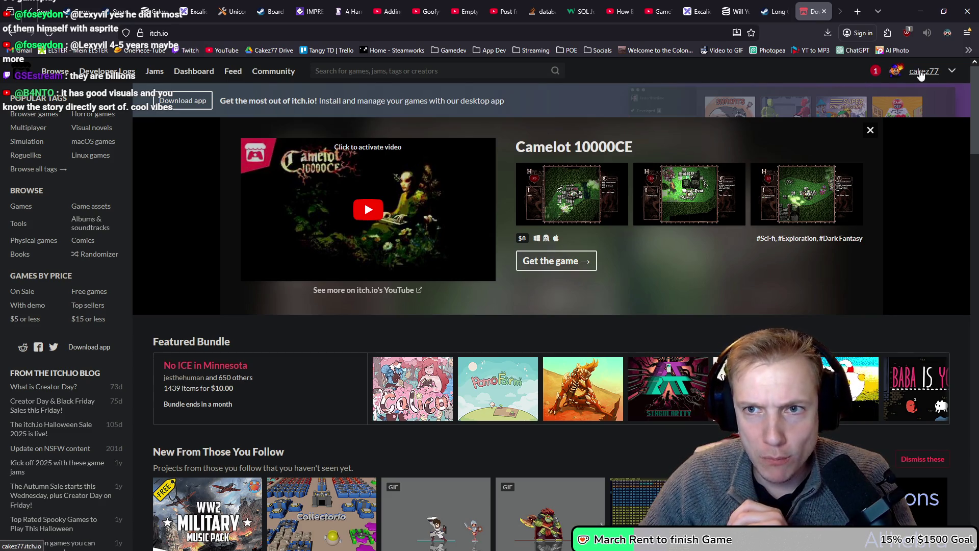
click(920, 71)
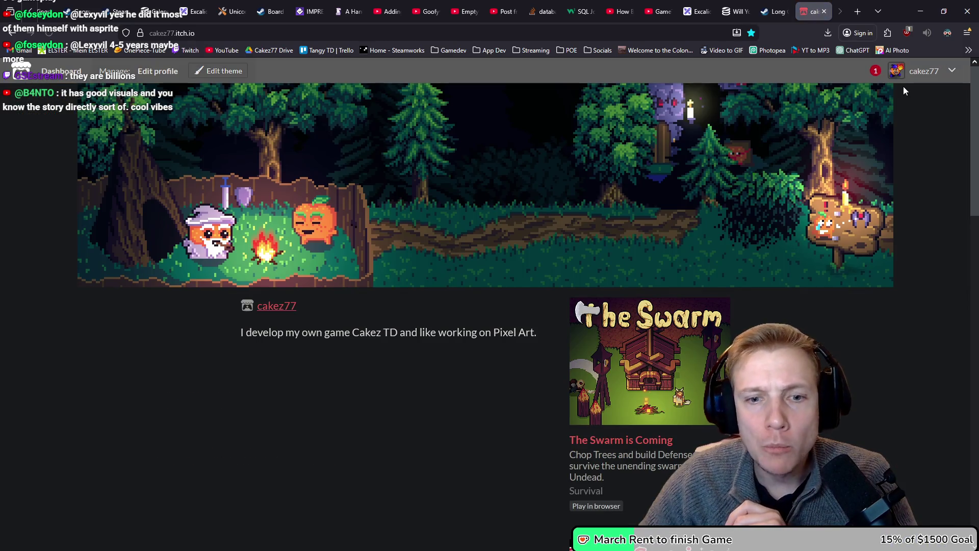
scroll(829, 295, down, 2)
scroll(652, 300, down, 1)
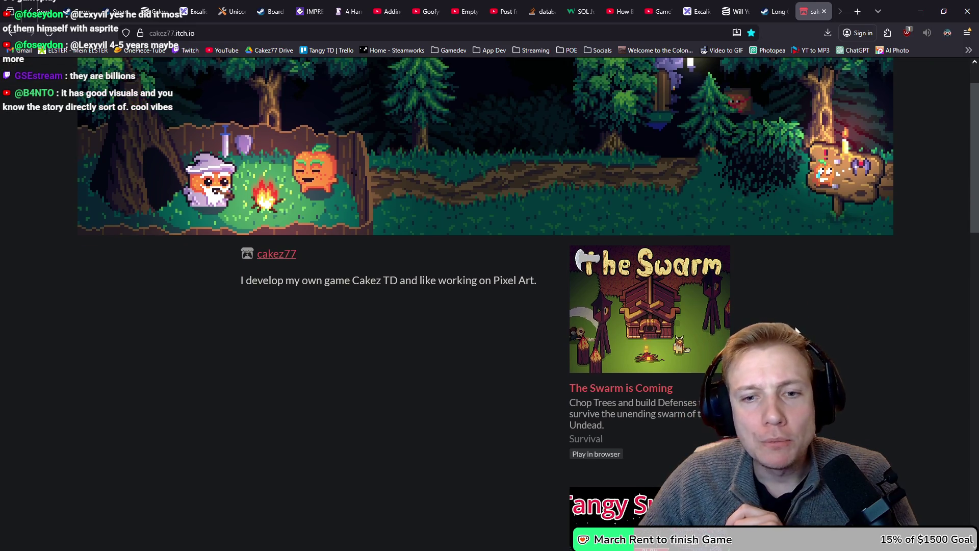
click(651, 300)
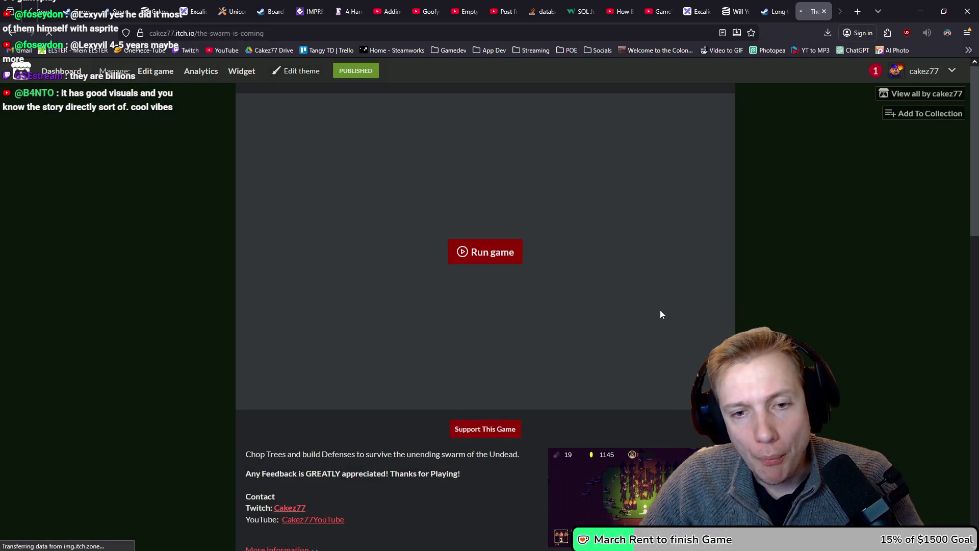
Enlarge the game's third gameplay screenshot, then switch back to the earlier tab.
scroll(797, 300, down, 3)
scroll(797, 302, down, 3)
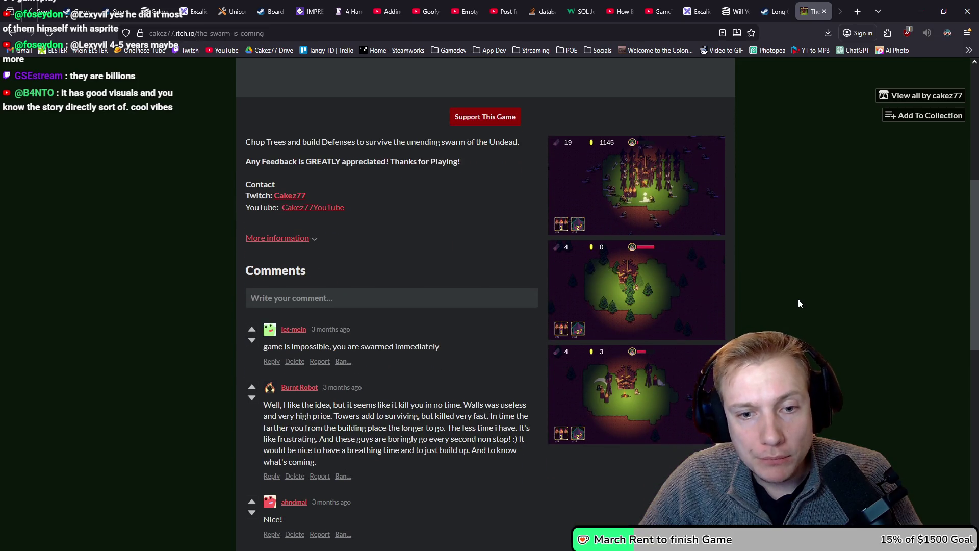
click(718, 330)
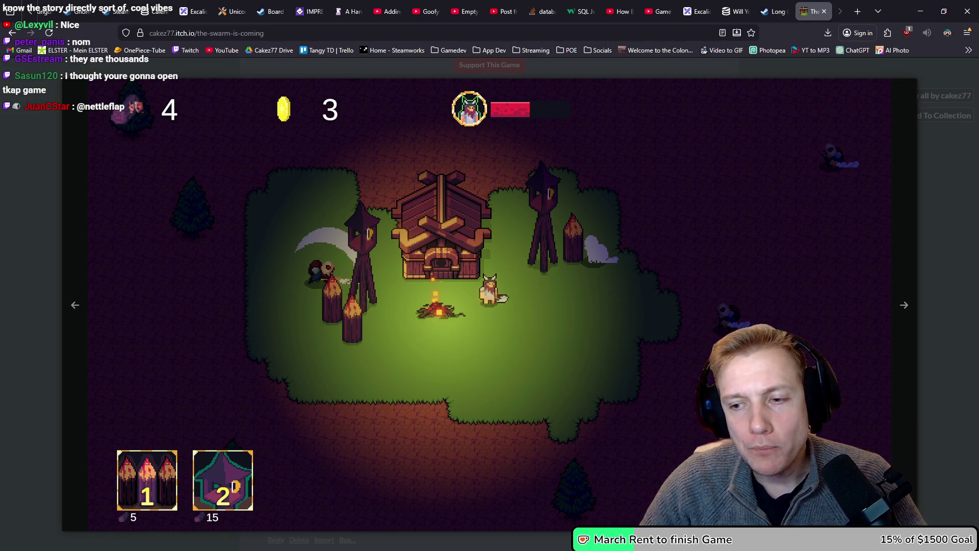
click(773, 12)
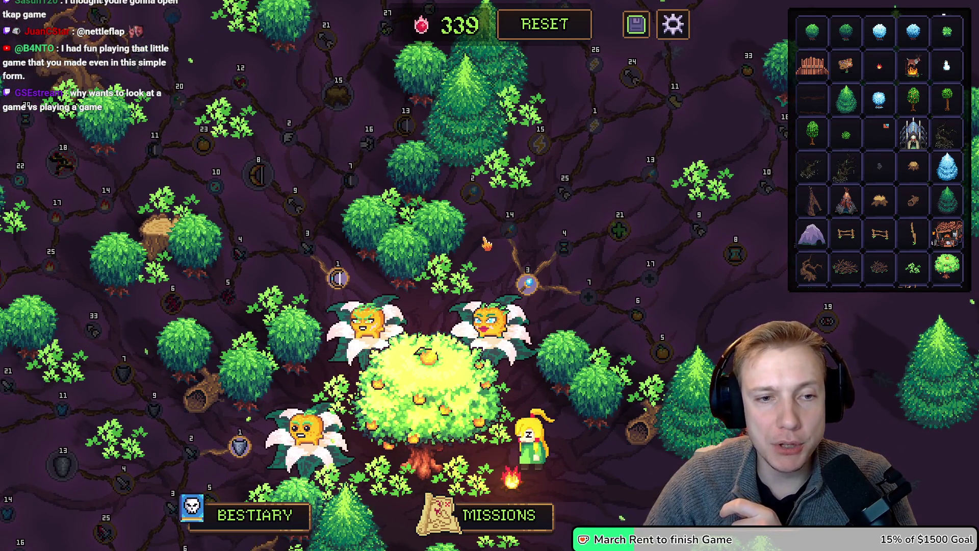
drag(481, 248, 534, 269)
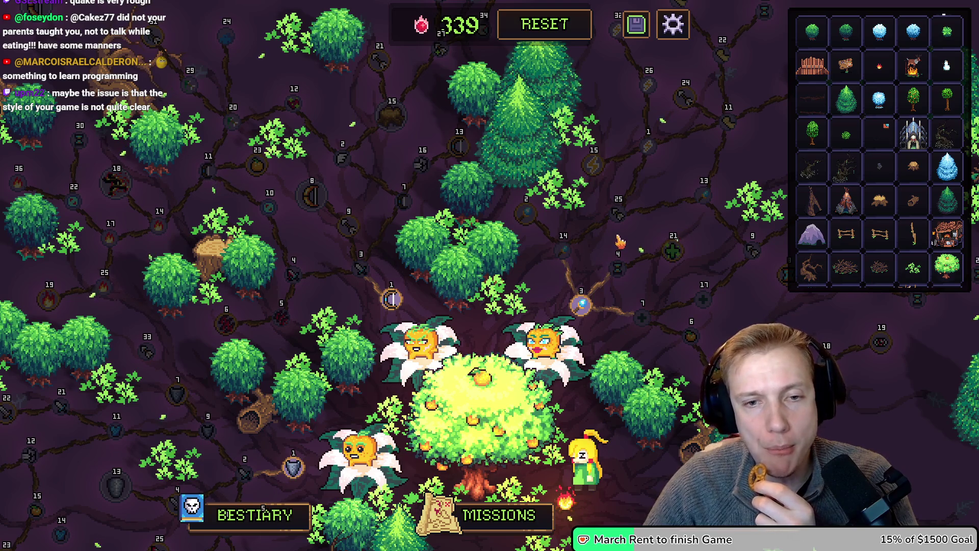
drag(614, 239, 559, 252)
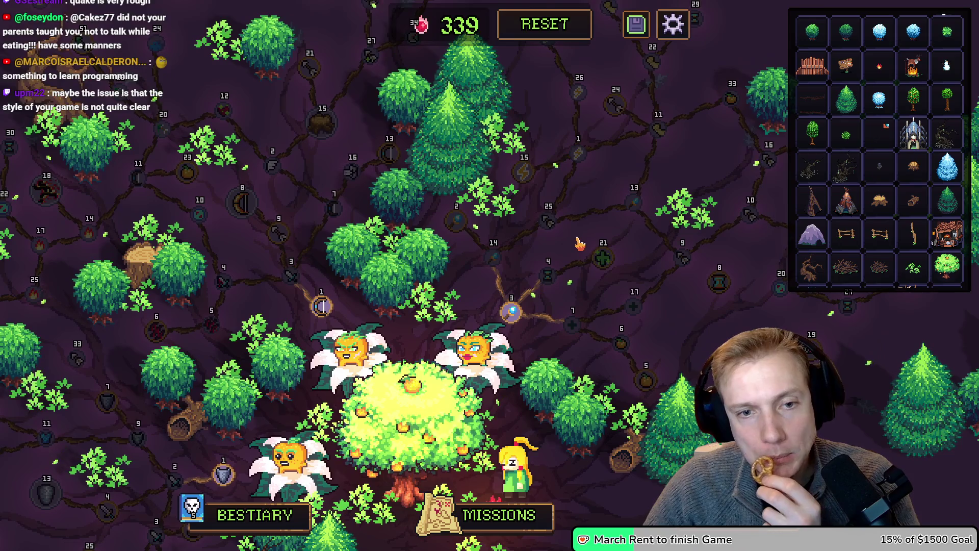
drag(582, 239, 621, 238)
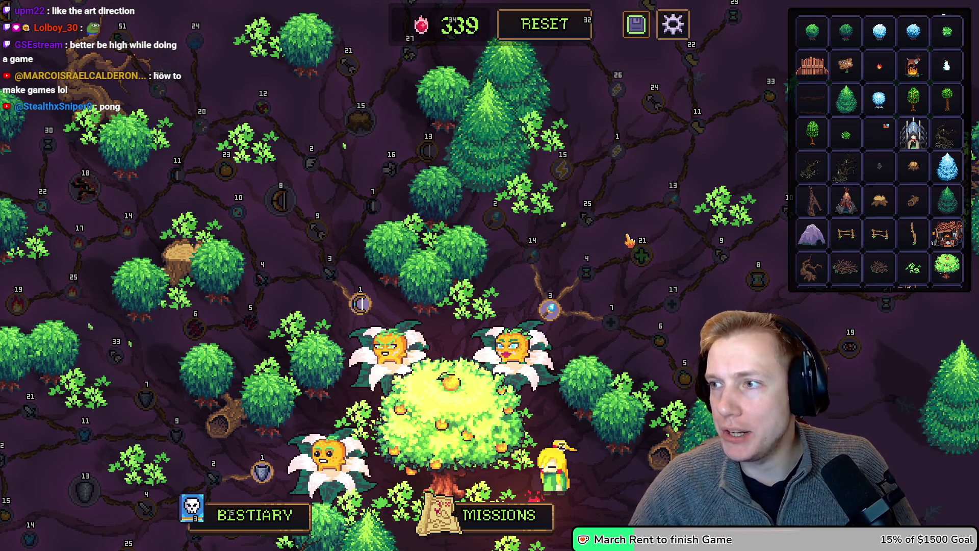
key(ctrl+Tab)
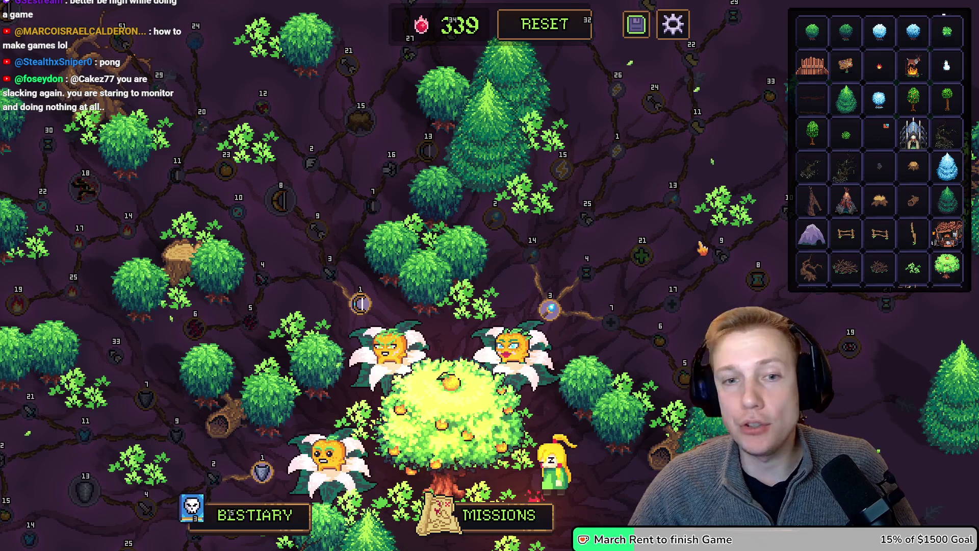
mouse_move(609, 330)
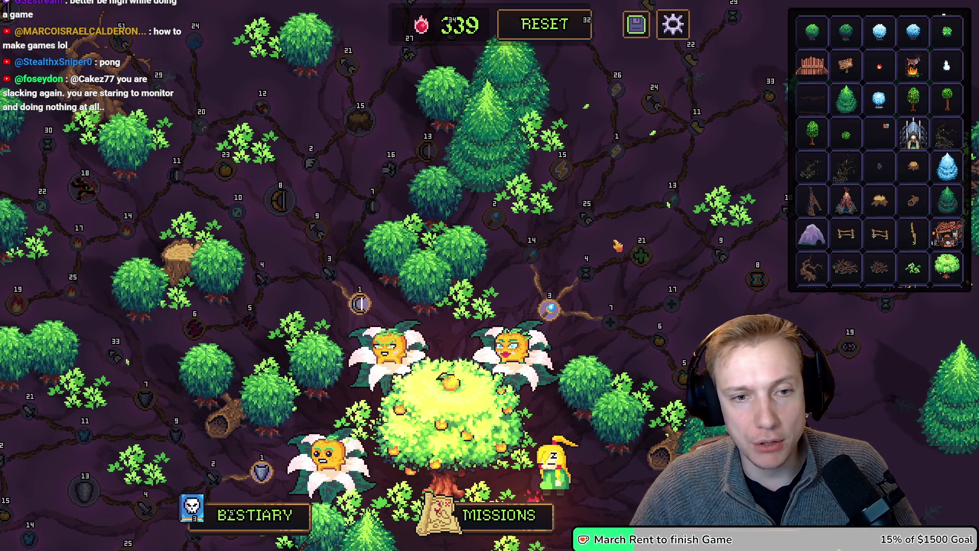
key(w)
key(d)
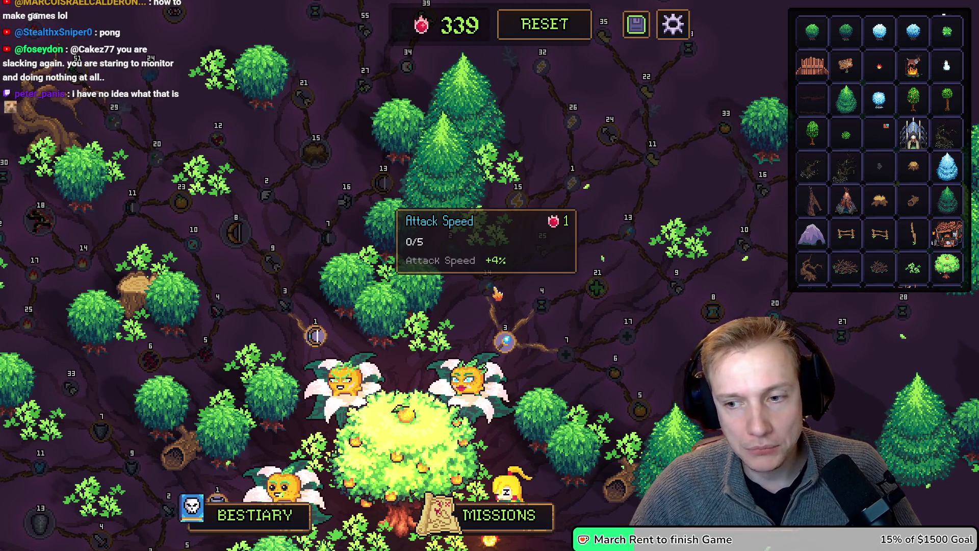
mouse_move(527, 255)
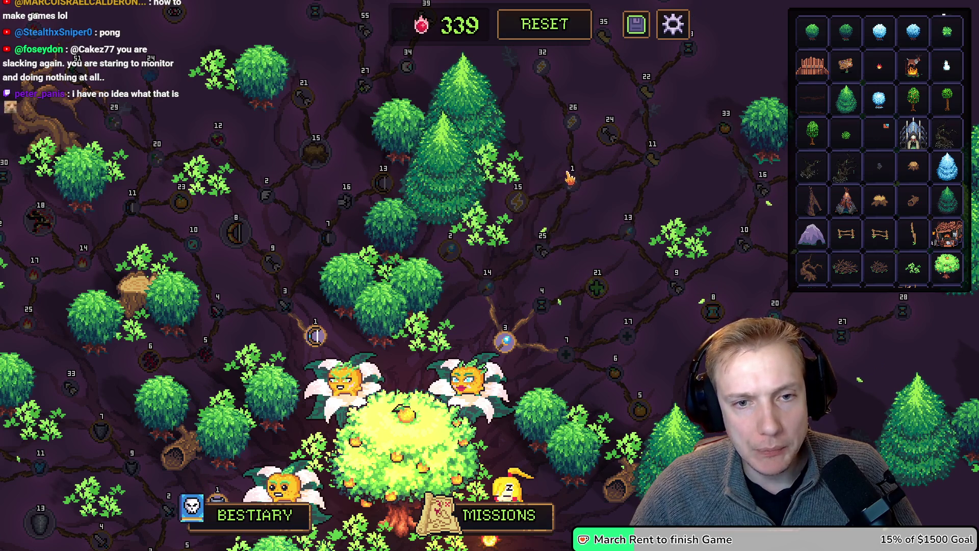
mouse_move(572, 186)
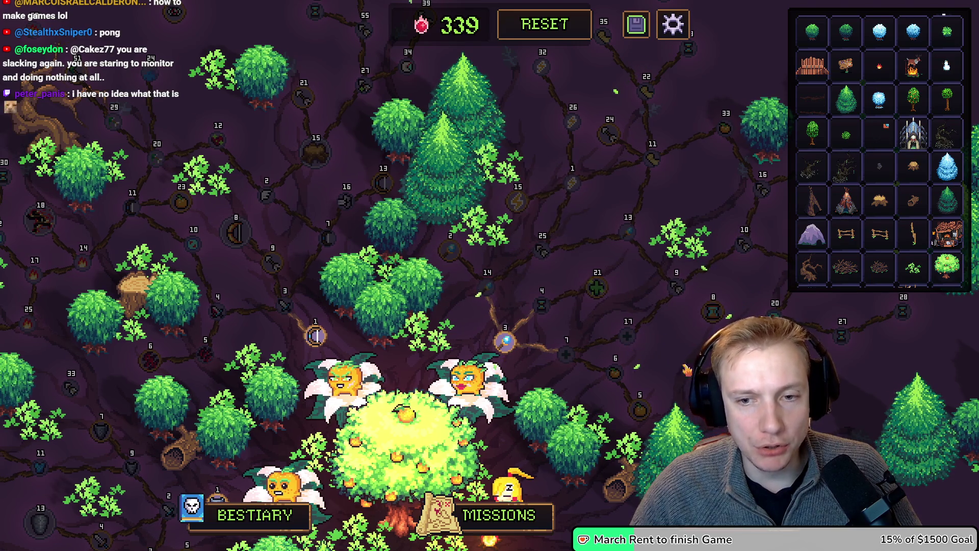
key(d)
drag(640, 307, 469, 272)
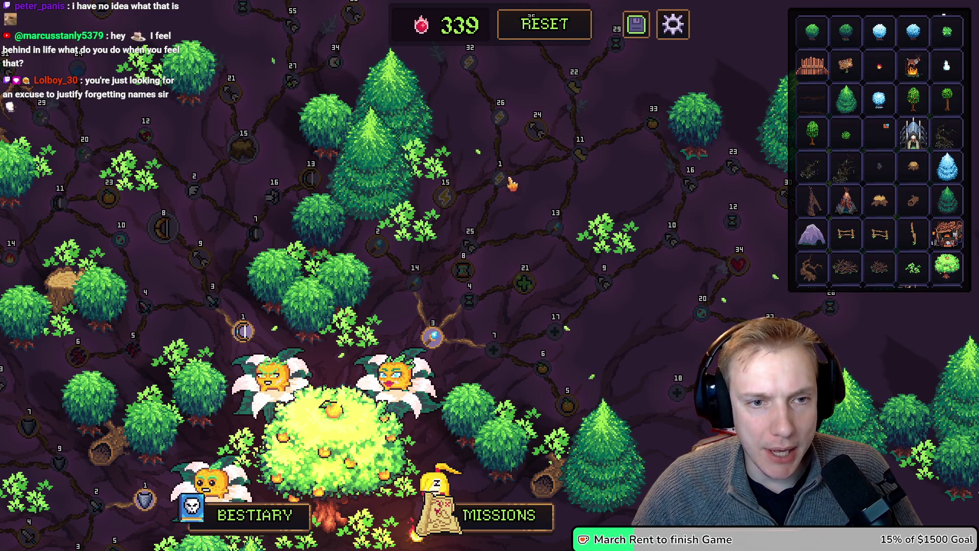
mouse_move(466, 273)
mouse_move(493, 186)
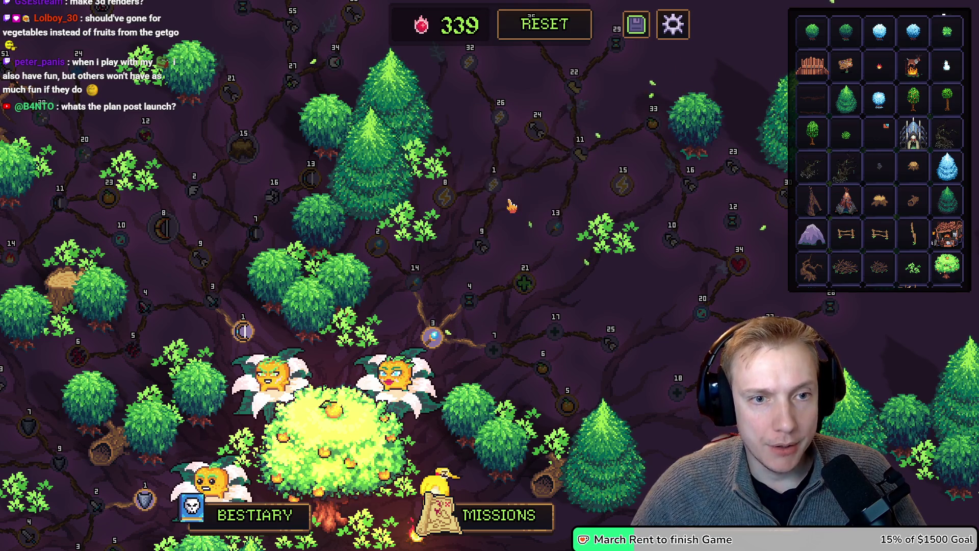
mouse_move(482, 248)
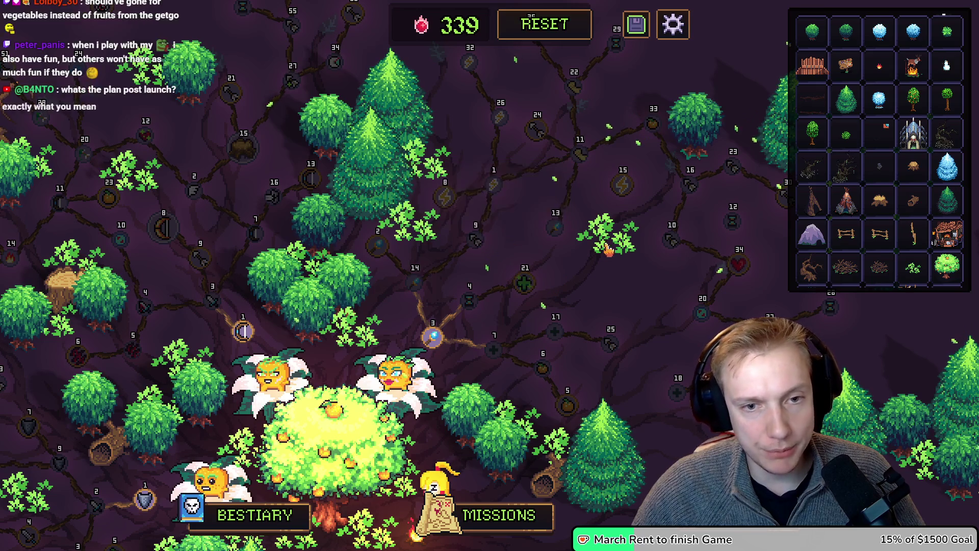
mouse_move(545, 236)
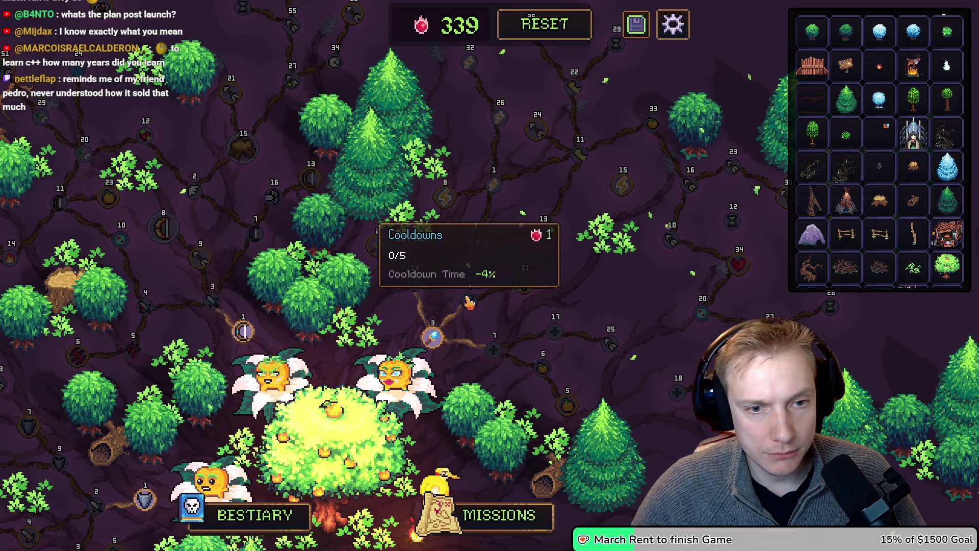
mouse_move(432, 339)
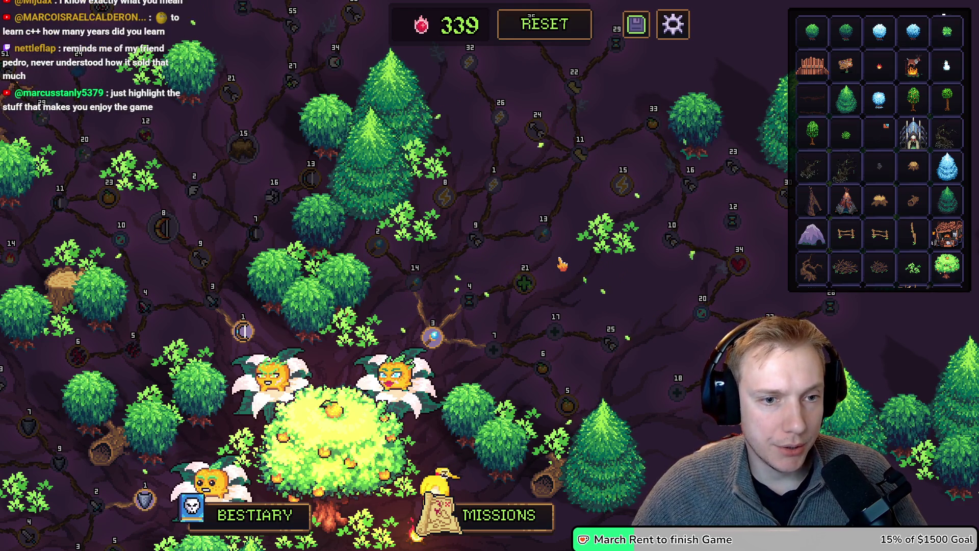
mouse_move(498, 358)
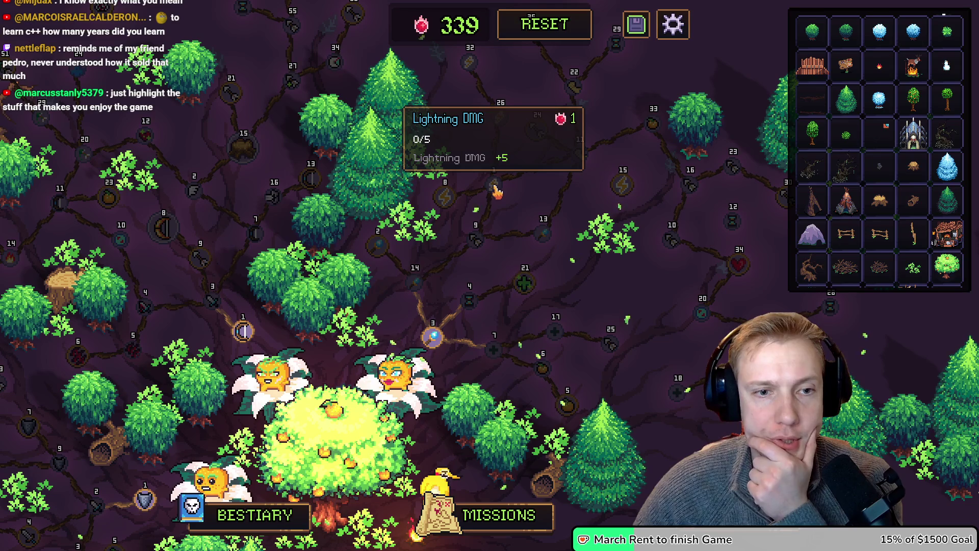
mouse_move(447, 197)
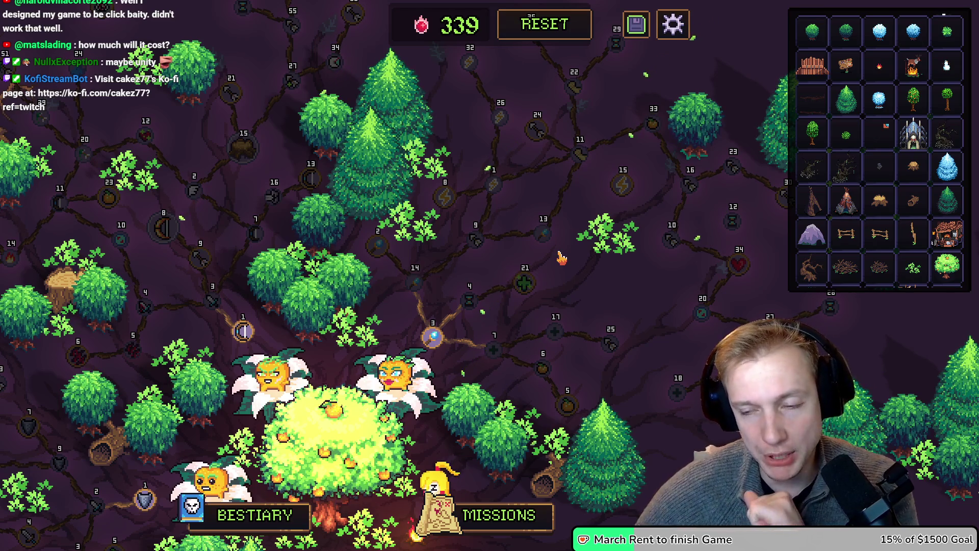
click(607, 240)
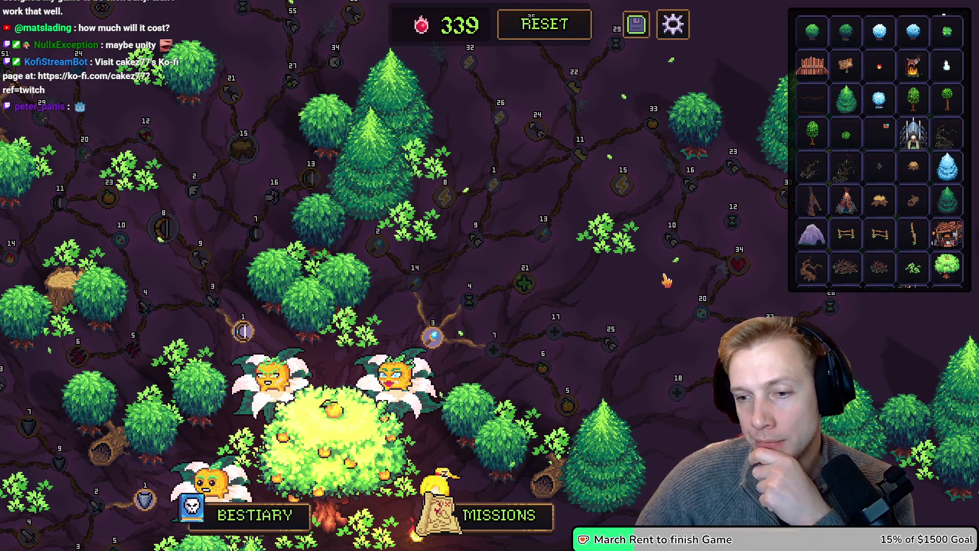